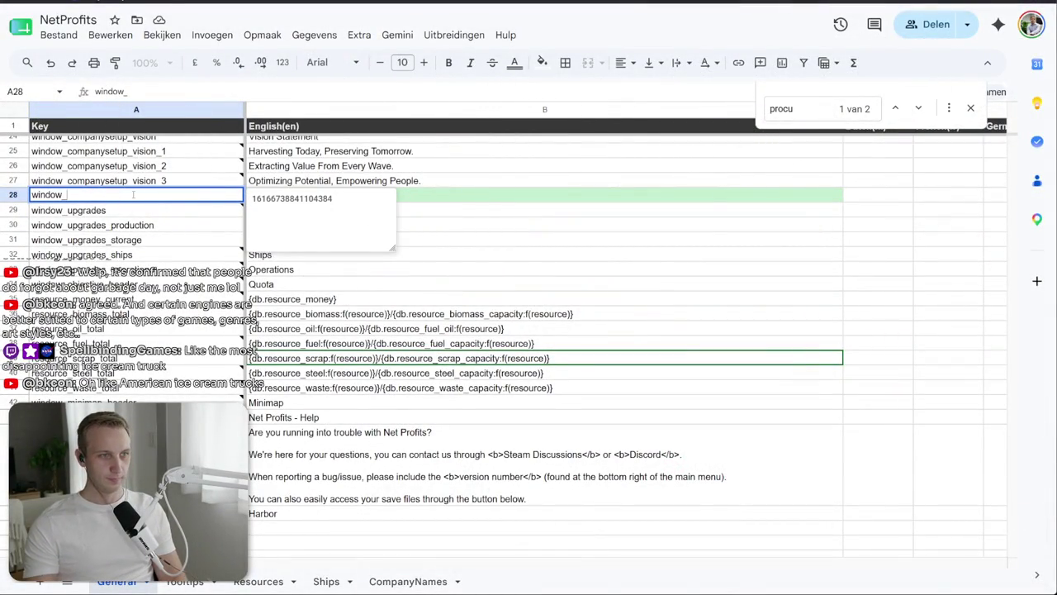
Step: Enter key window_market with English text Market in row 28, then return to Unity
{"action": "type", "text": "market"}
{"action": "key", "text": "Tab"}
{"action": "type", "text": "M"}
{"action": "key", "text": "Return"}
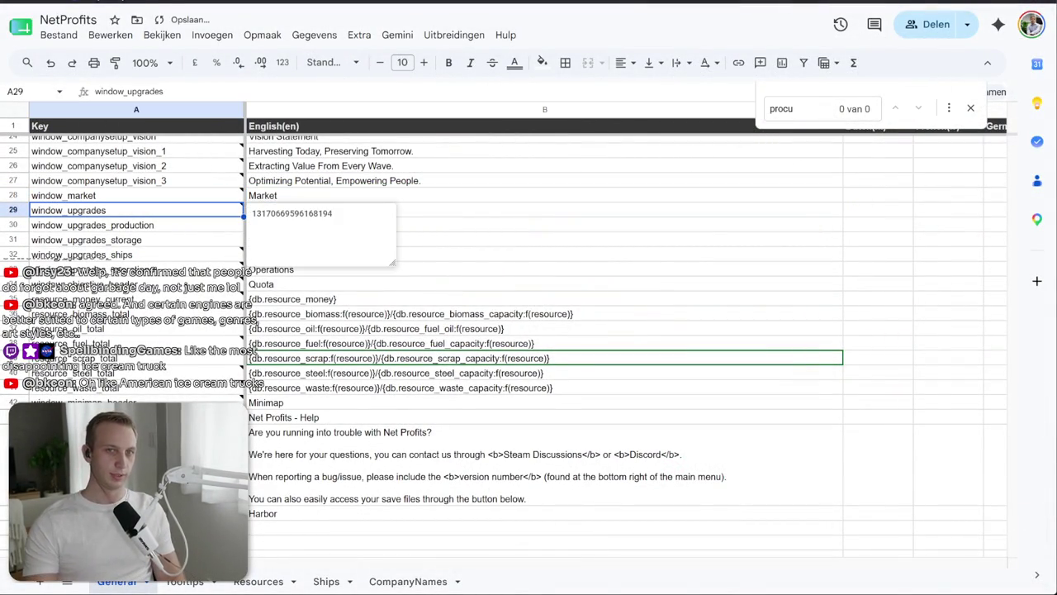
{"action": "key", "text": "alt+Tab"}
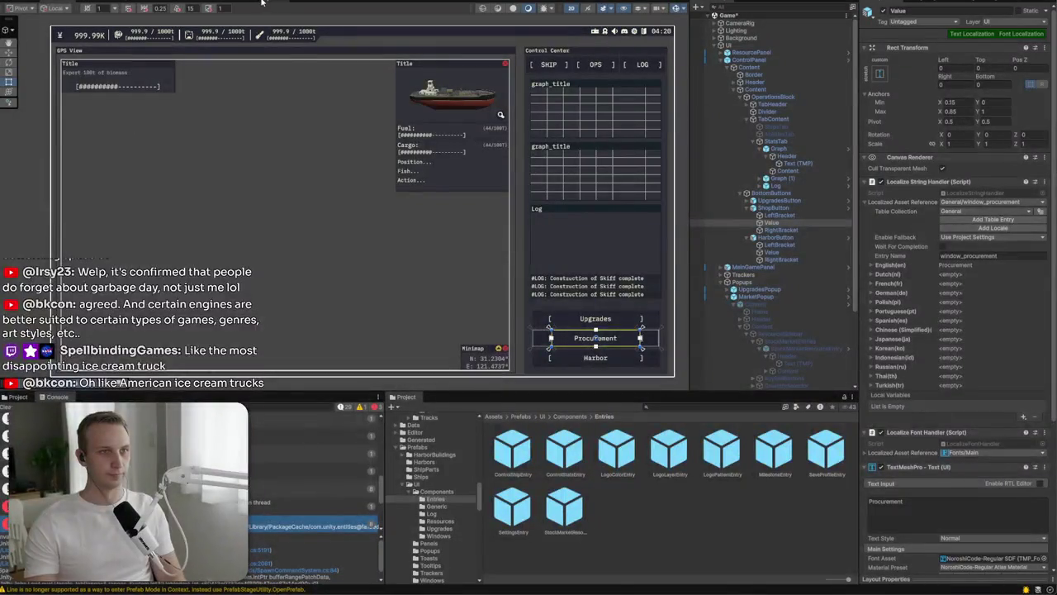
Step: View the General localization string table, then open the Building Upgrade data table
{"action": "left_click", "coordinate": [314, 3]}
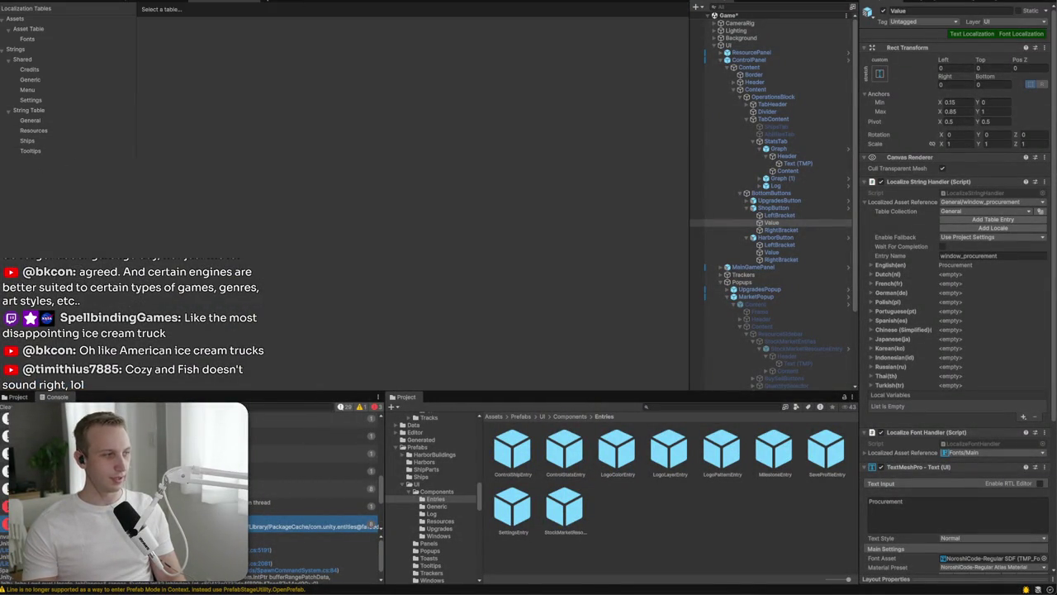
{"action": "left_click", "coordinate": [38, 122]}
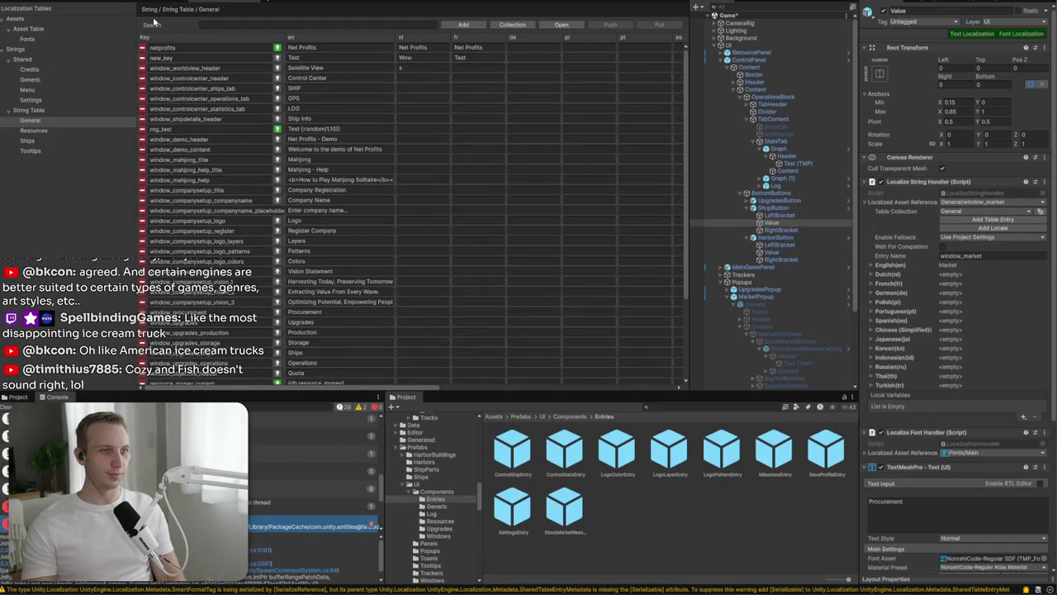
{"action": "left_click", "coordinate": [72, 2]}
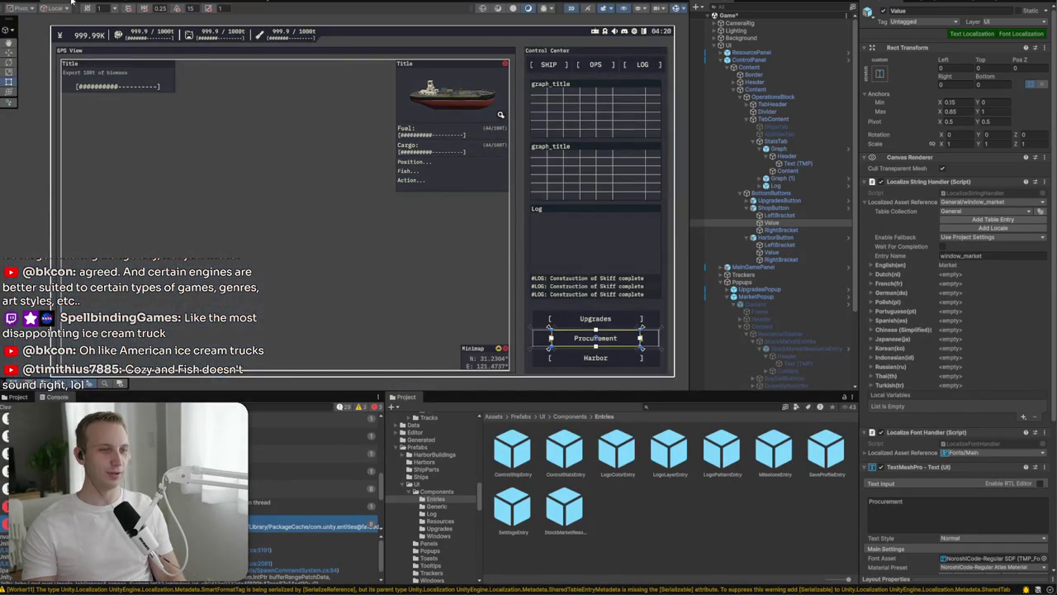
{"action": "left_click", "coordinate": [118, 4]}
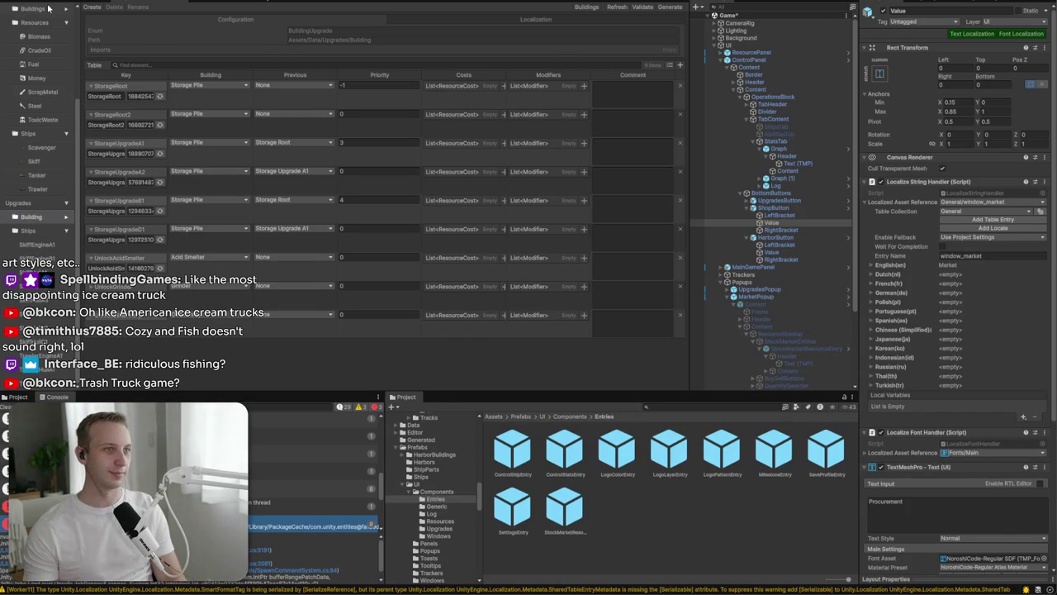
Step: Change the ShopButton label text from Procurement to Market and run the game
{"action": "left_click", "coordinate": [48, 9]}
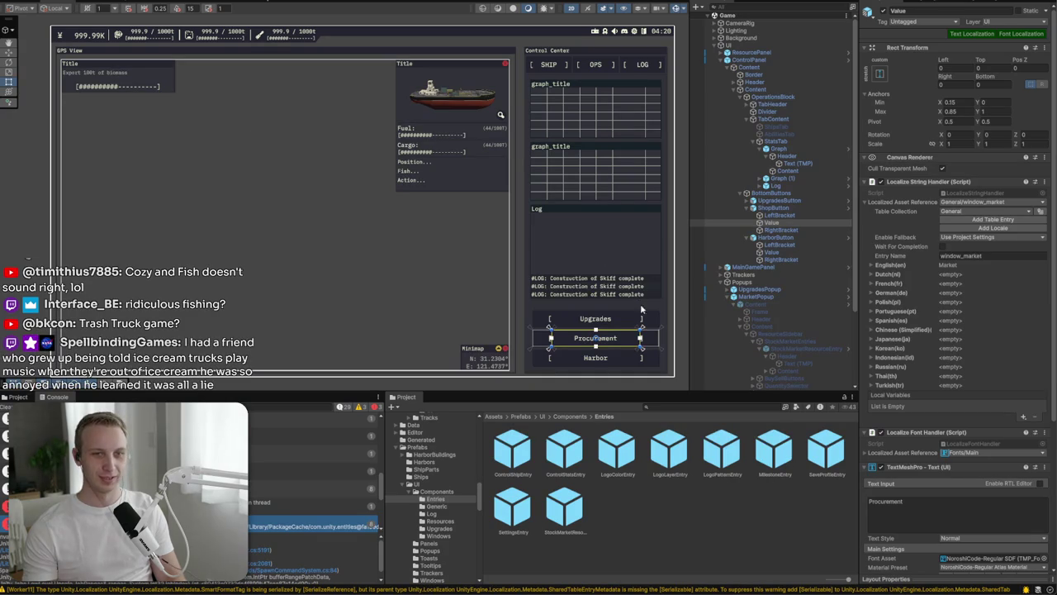
{"action": "left_click", "coordinate": [620, 345]}
{"action": "left_click", "coordinate": [612, 344]}
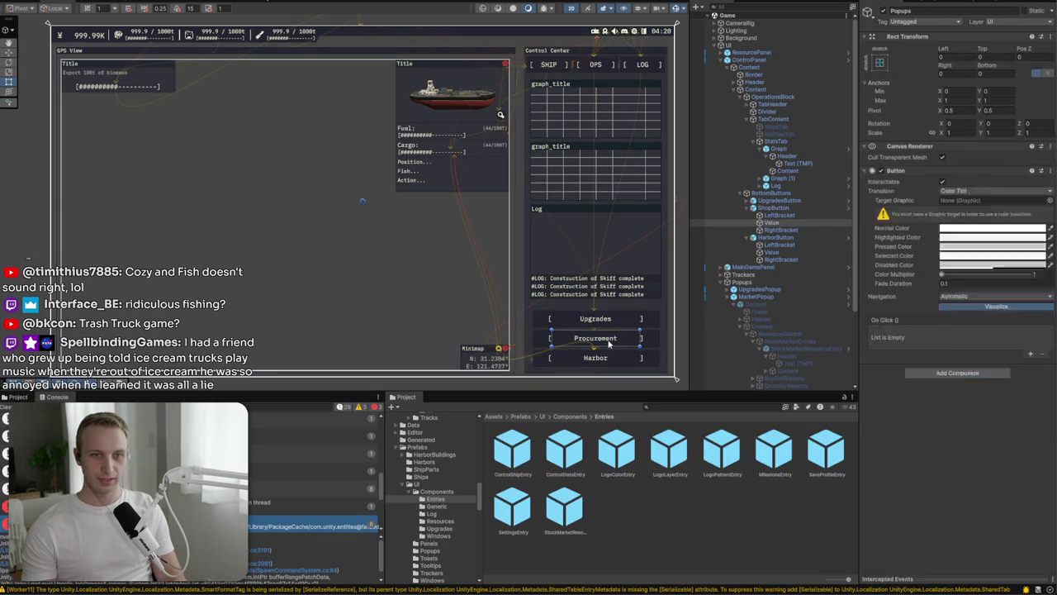
{"action": "scroll", "coordinate": [973, 254], "scroll_direction": "down", "scroll_amount": 5}
{"action": "left_click", "coordinate": [936, 377]}
{"action": "key", "text": "ctrl+a"}
{"action": "type", "text": "Market"}
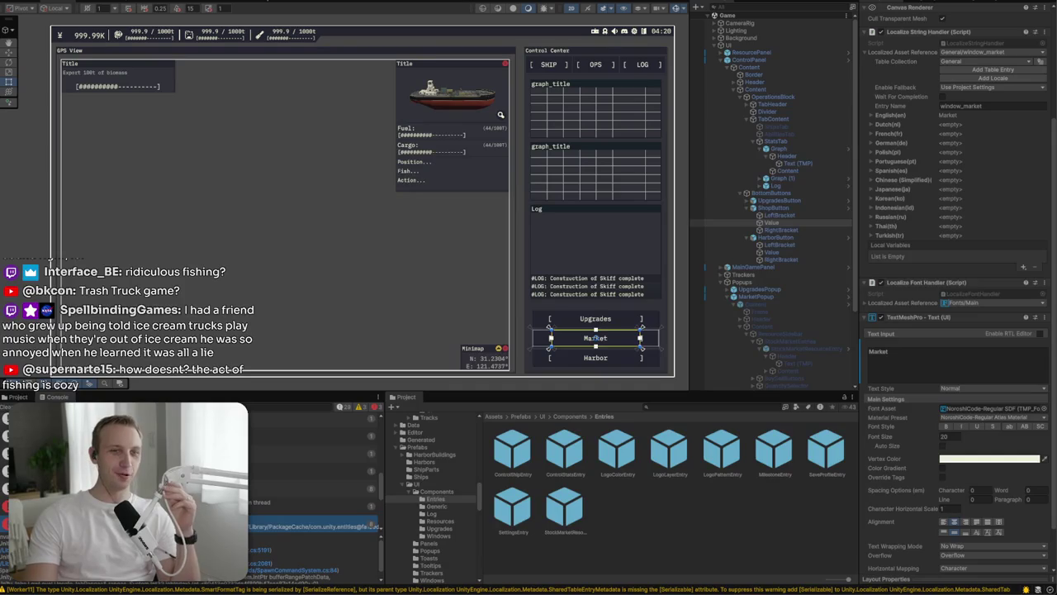
{"action": "key", "text": "ctrl+p"}
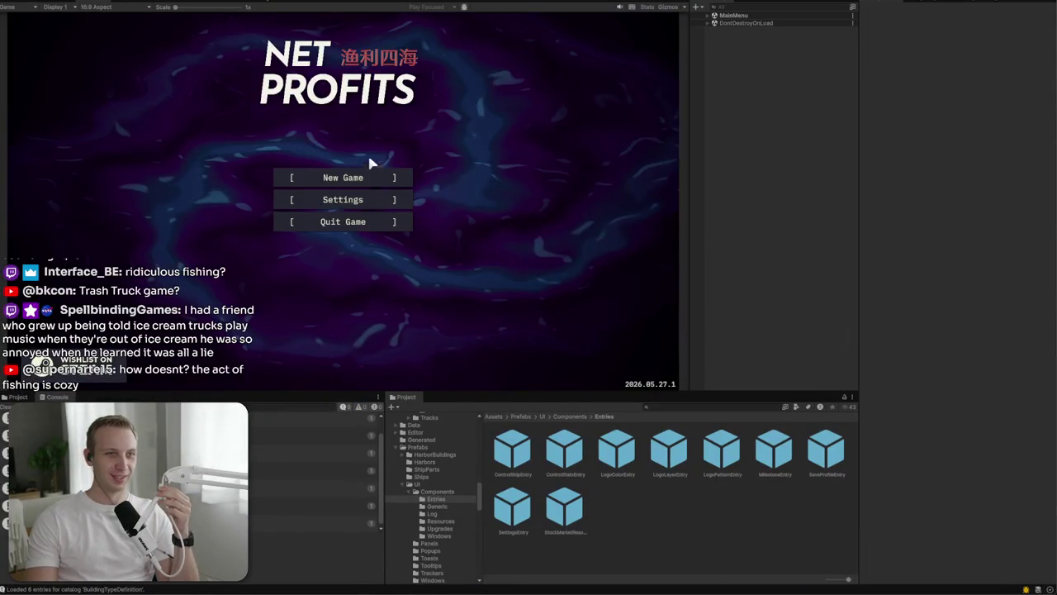
Step: Start a new game, inspect the Console's thread and package errors, and open the Market window
{"action": "left_click", "coordinate": [368, 180]}
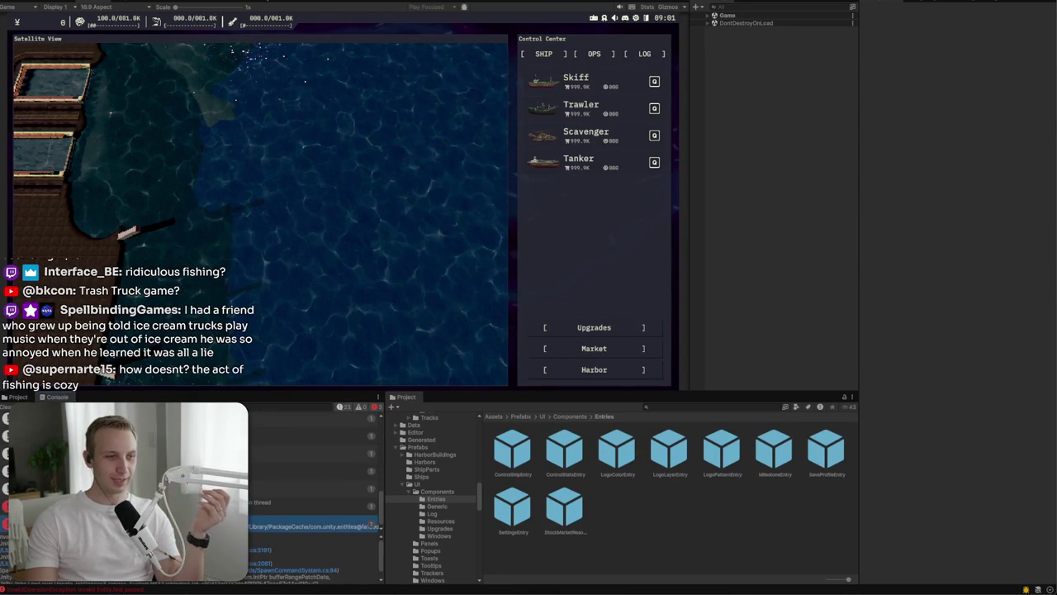
{"action": "left_click", "coordinate": [314, 501]}
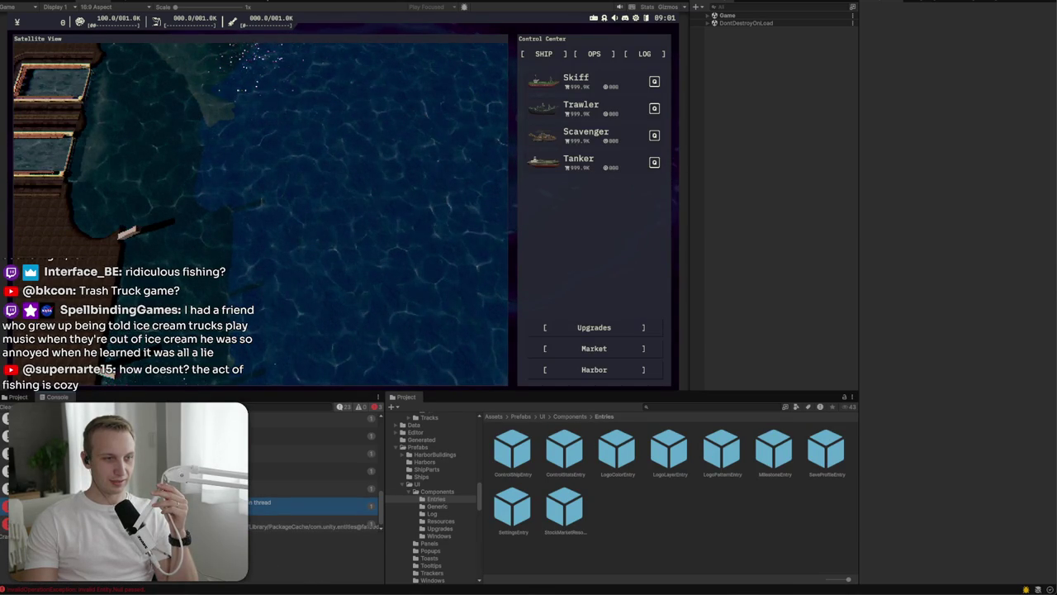
{"action": "left_click", "coordinate": [314, 526]}
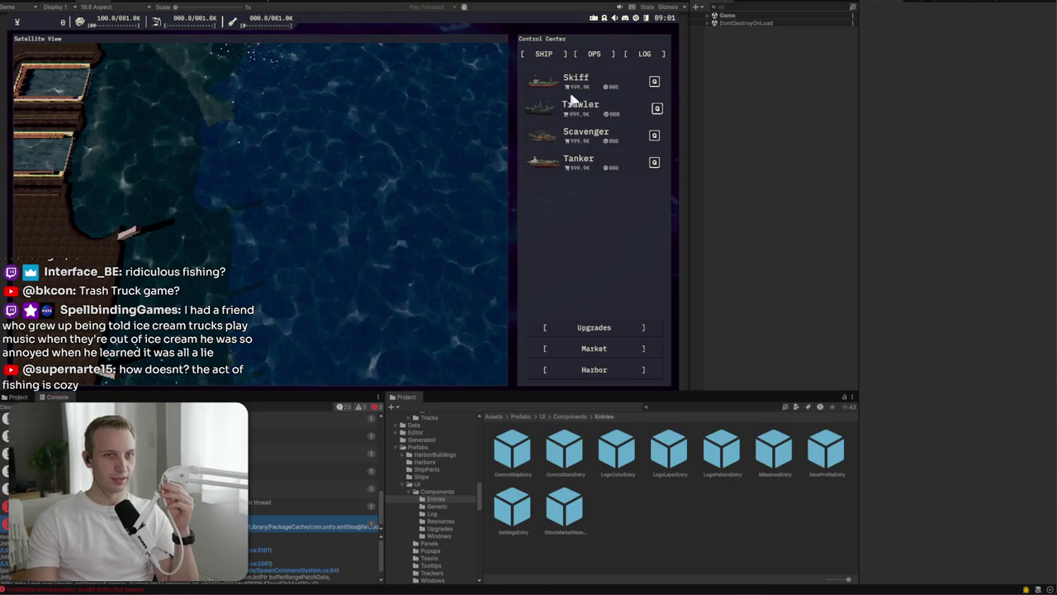
{"action": "left_click", "coordinate": [596, 348]}
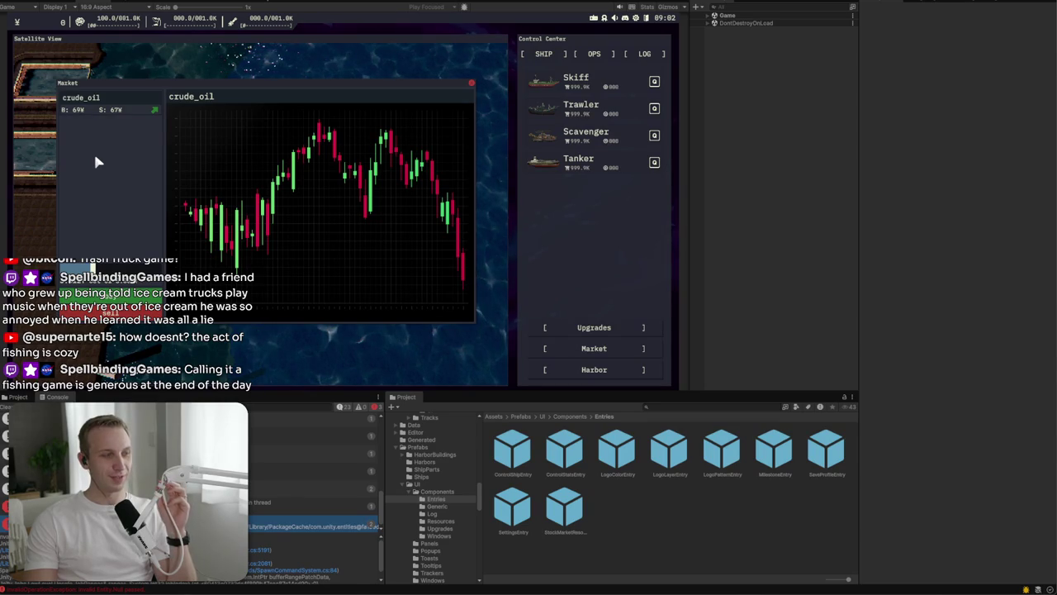
Step: Close and reopen the Market window, max out the crude_oil trade slider, then close it
{"action": "left_click", "coordinate": [472, 84]}
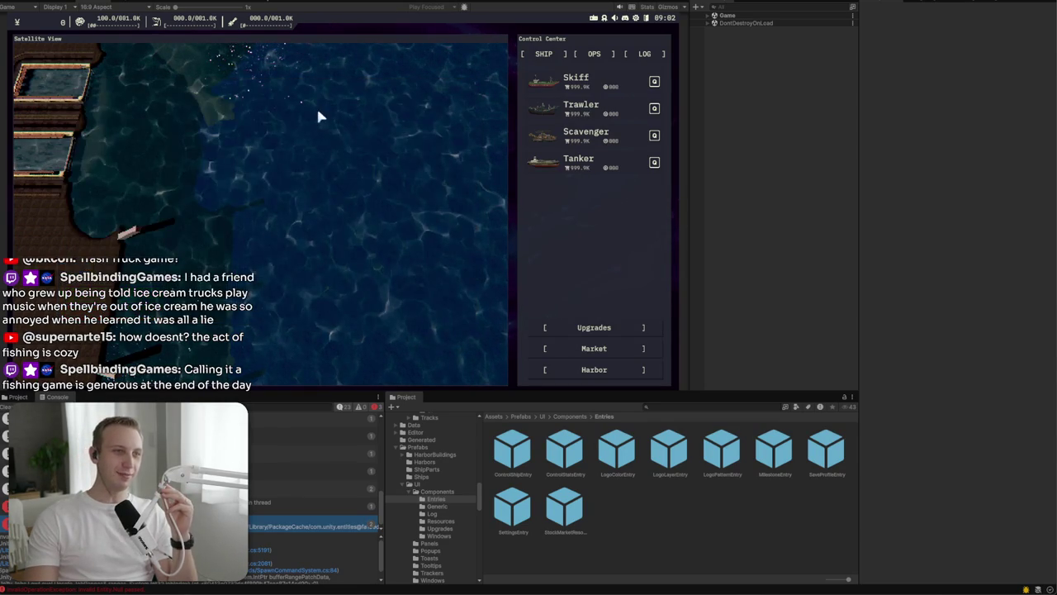
{"action": "scroll", "coordinate": [318, 168], "scroll_direction": "down", "scroll_amount": 3}
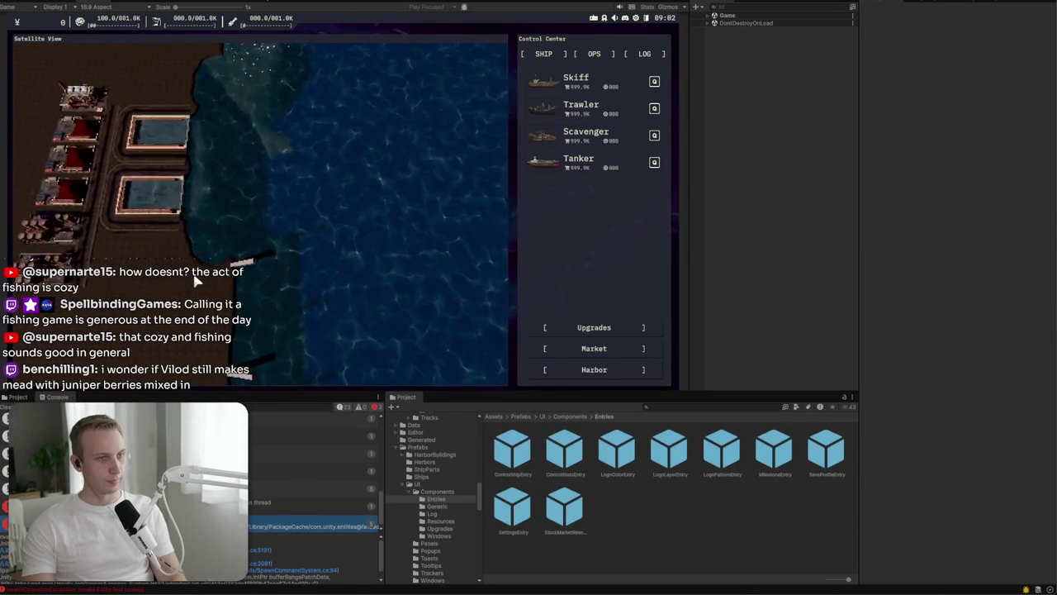
{"action": "left_click", "coordinate": [623, 348]}
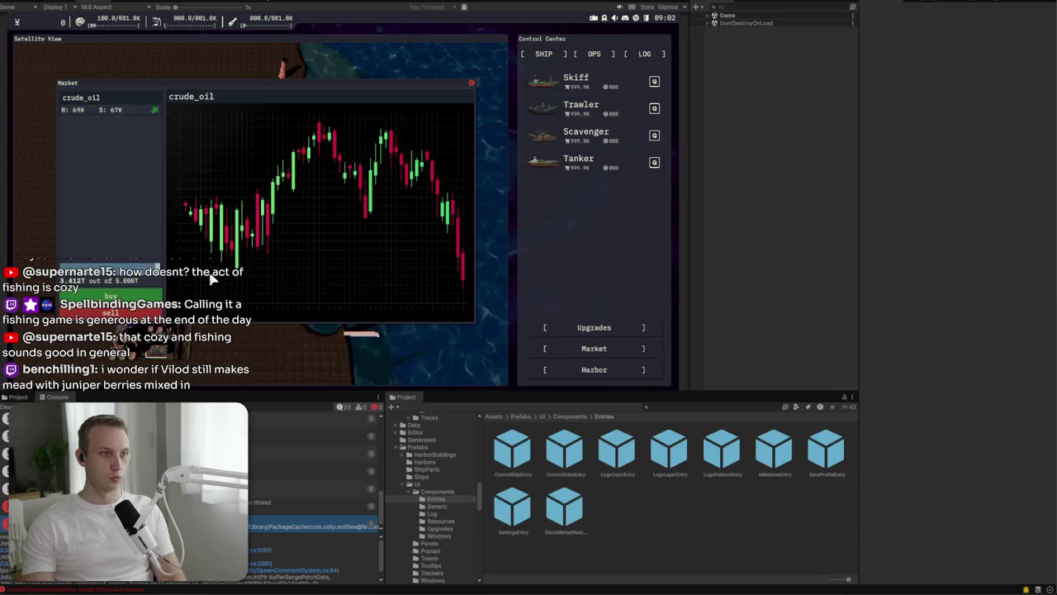
{"action": "left_click_drag", "start_coordinate": [4, 287], "coordinate": [440, 287]}
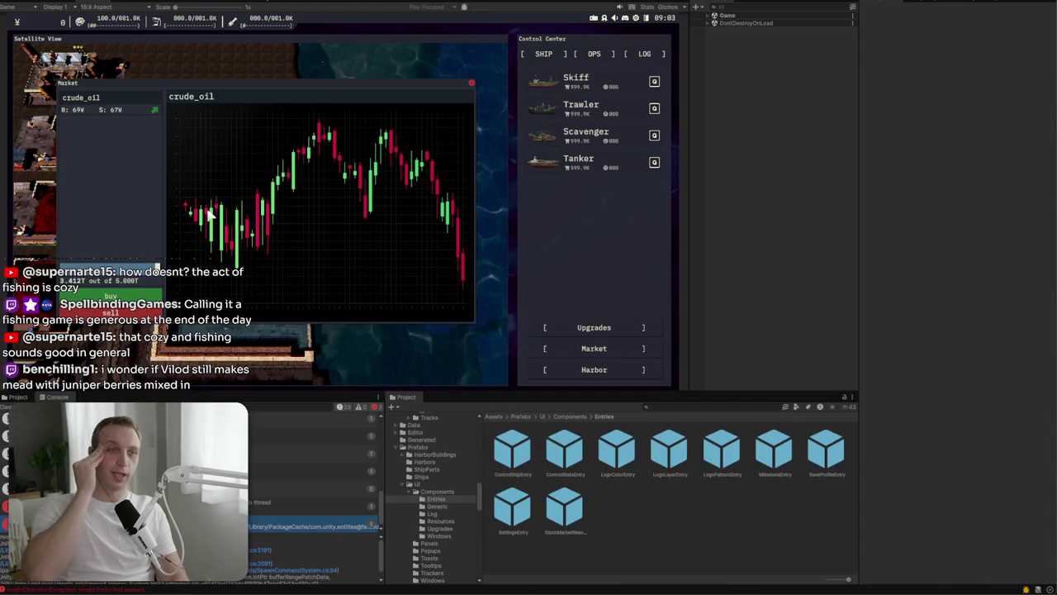
{"action": "left_click", "coordinate": [468, 83]}
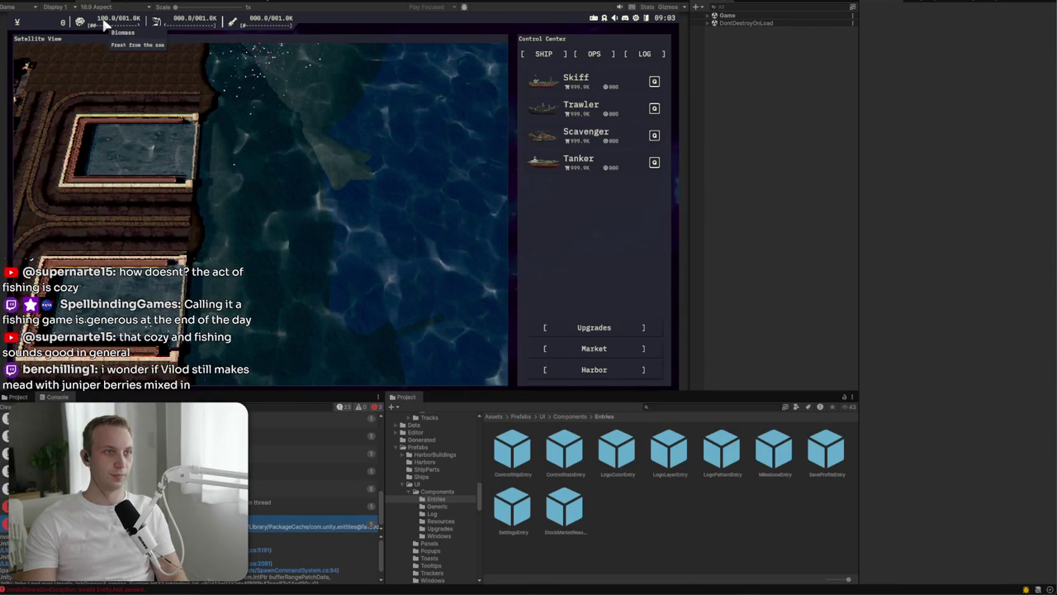
{"action": "mouse_move", "coordinate": [45, 30]}
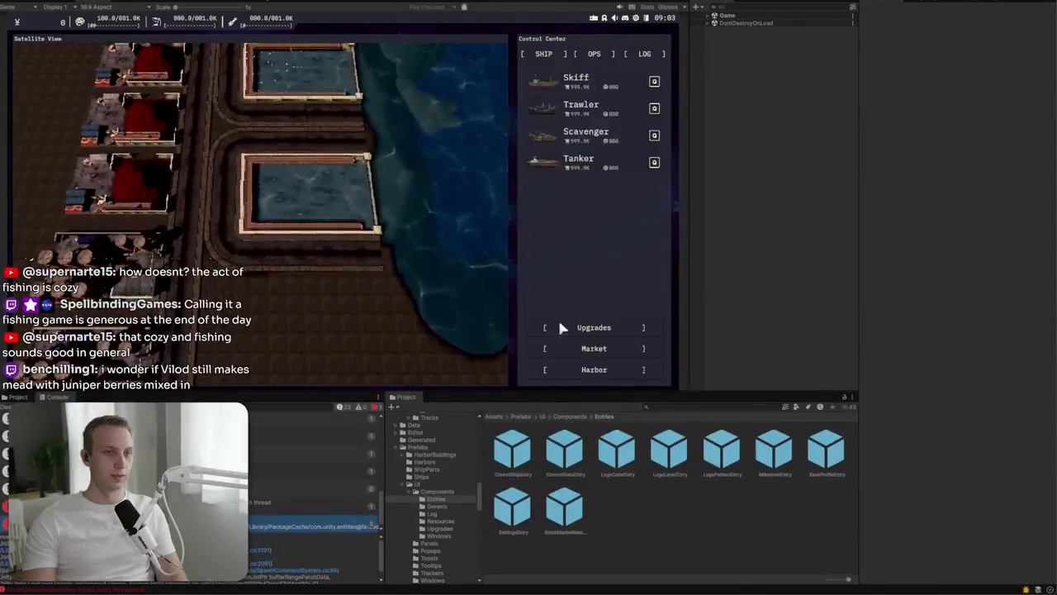
Step: Open the Upgrades popup, switch between Operations and Ships categories, and preview the Trawler
{"action": "left_click", "coordinate": [609, 329]}
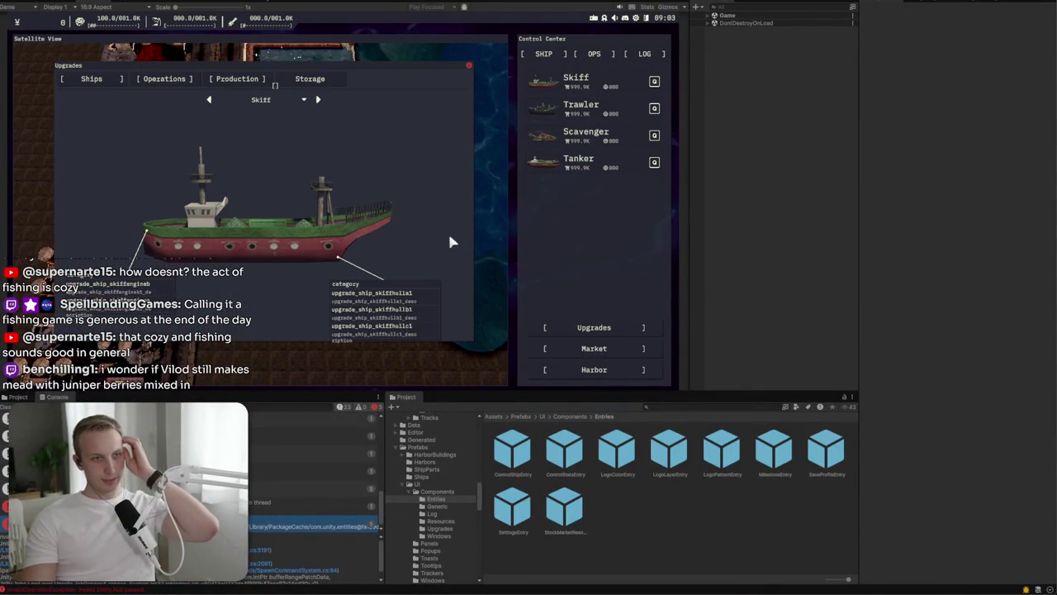
{"action": "left_click", "coordinate": [169, 80]}
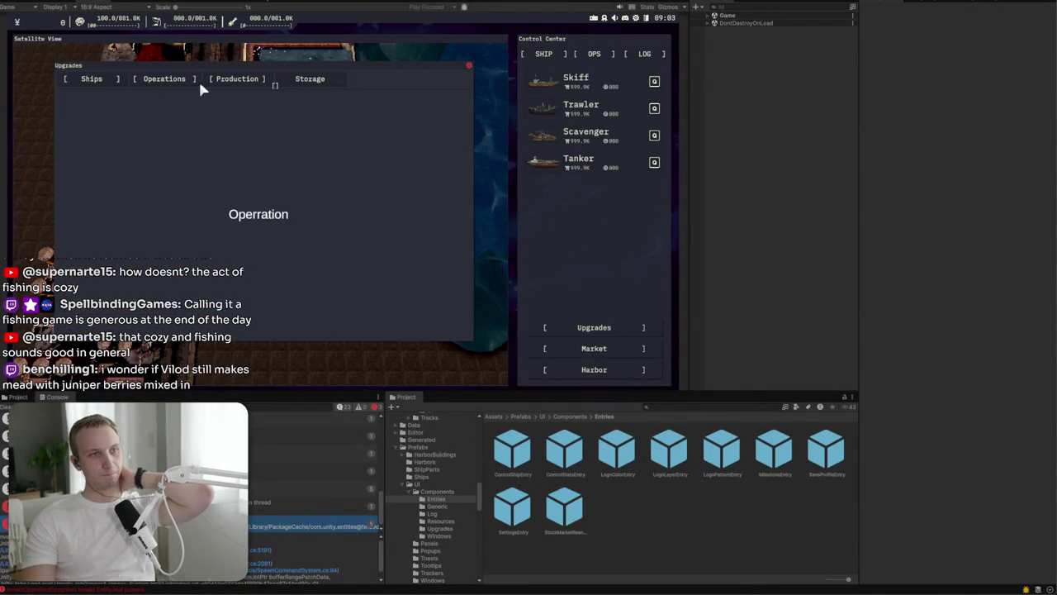
{"action": "left_click", "coordinate": [87, 78]}
{"action": "left_click", "coordinate": [223, 98]}
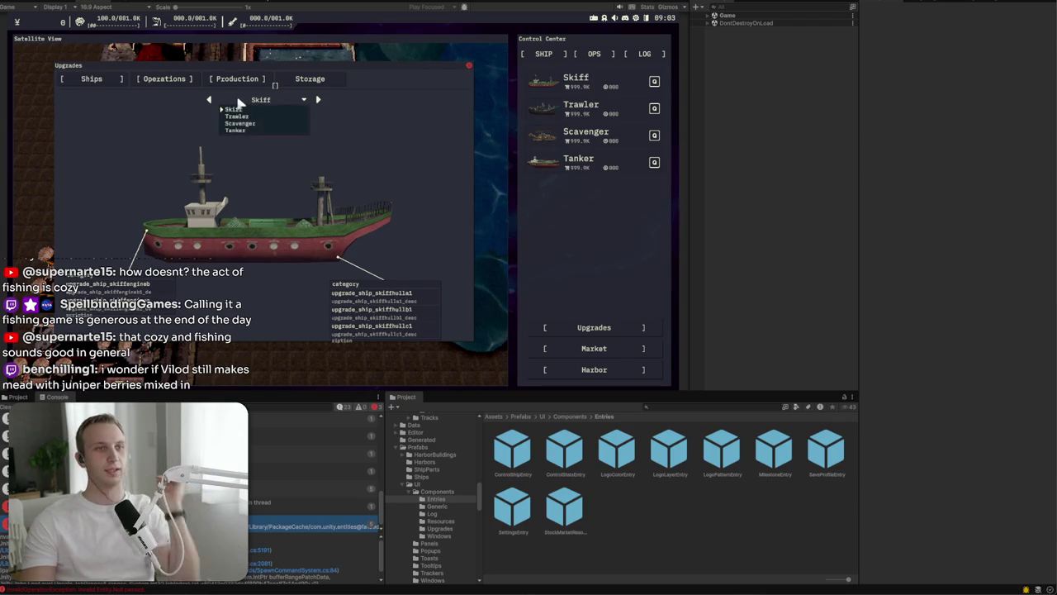
{"action": "left_click", "coordinate": [248, 99]}
{"action": "left_click", "coordinate": [260, 101]}
{"action": "left_click", "coordinate": [238, 116]}
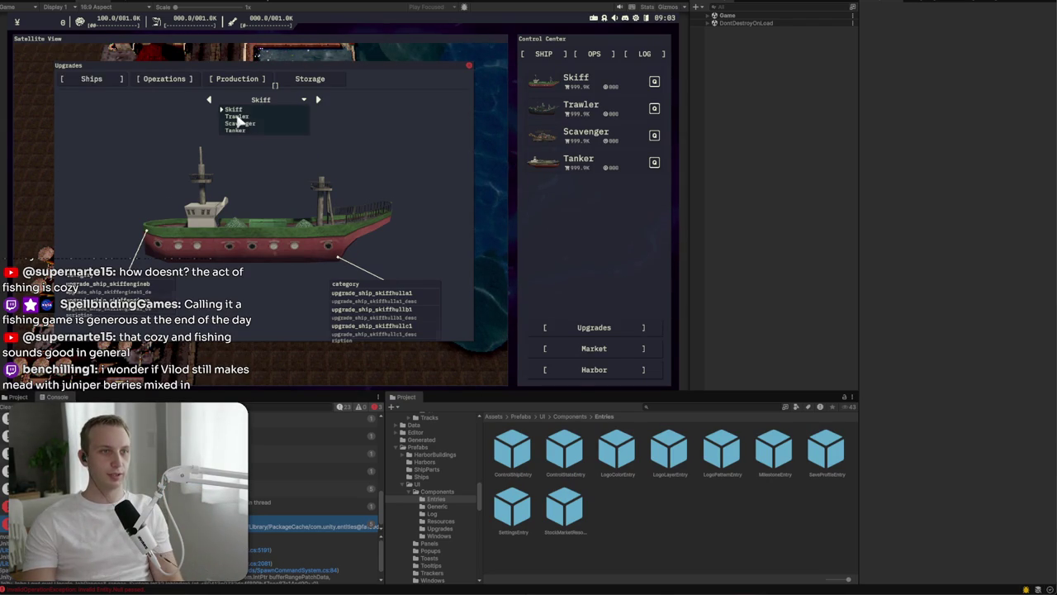
Step: Preview the Scavenger and Skiff ships, then move the Upgrades popup and close it
{"action": "left_click", "coordinate": [266, 97]}
{"action": "left_click", "coordinate": [257, 124]}
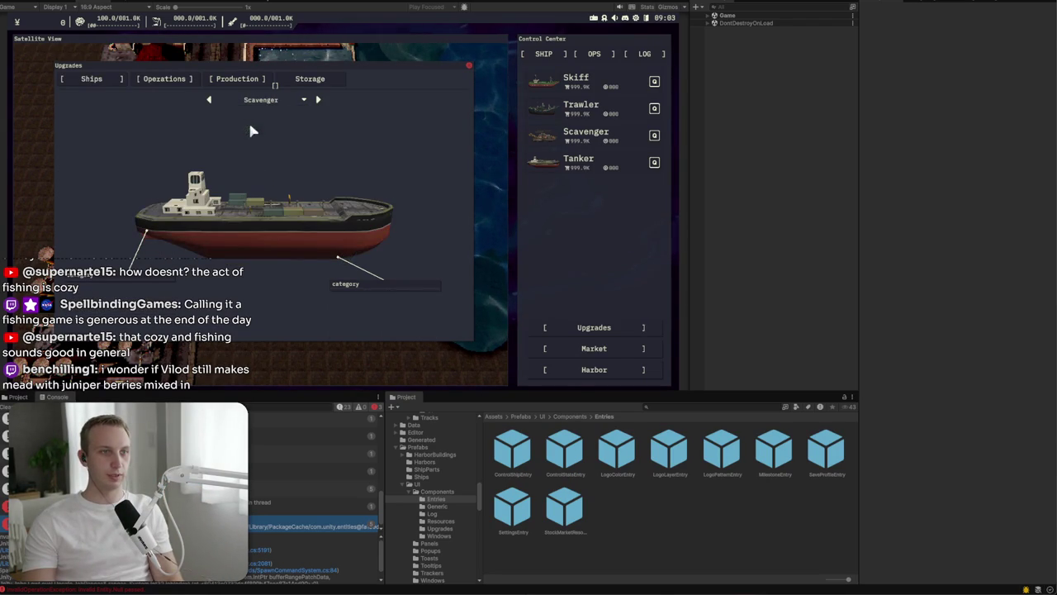
{"action": "left_click", "coordinate": [278, 97]}
{"action": "left_click", "coordinate": [277, 98]}
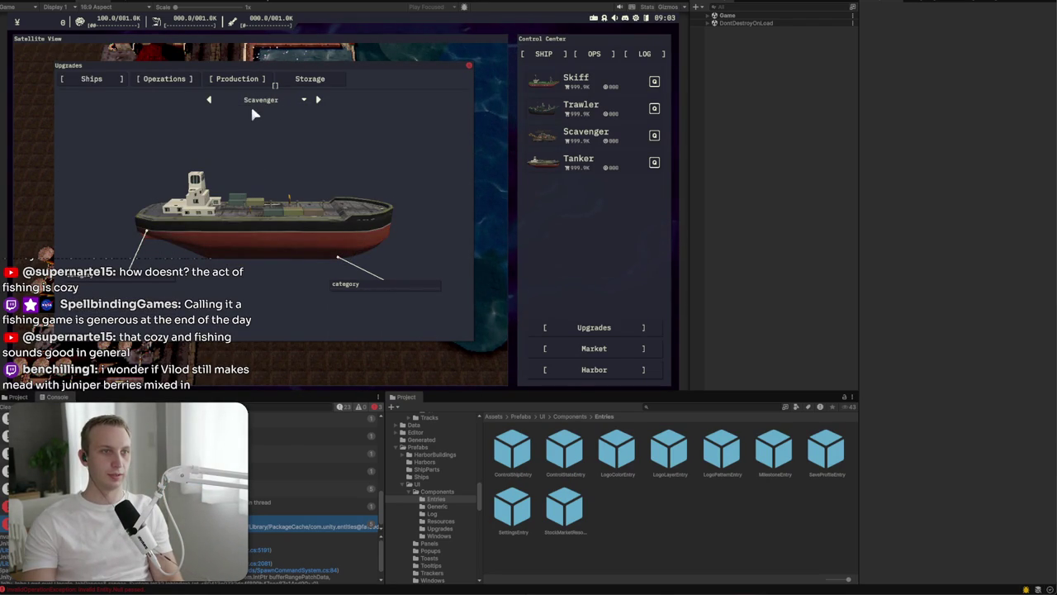
{"action": "left_click", "coordinate": [238, 99]}
{"action": "left_click", "coordinate": [263, 105]}
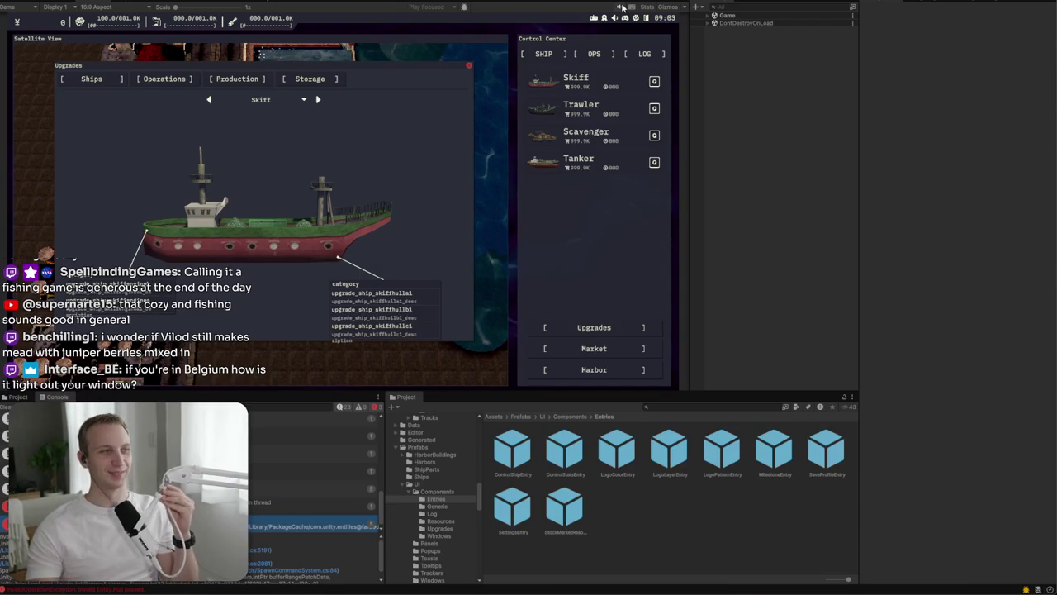
{"action": "mouse_move", "coordinate": [446, 60]}
{"action": "left_mouse_down"}
{"action": "mouse_move", "coordinate": [477, 87]}
{"action": "mouse_move", "coordinate": [714, 65]}
{"action": "mouse_move", "coordinate": [700, 82]}
{"action": "mouse_move", "coordinate": [491, 89]}
{"action": "left_mouse_up"}
{"action": "left_click", "coordinate": [513, 82]}
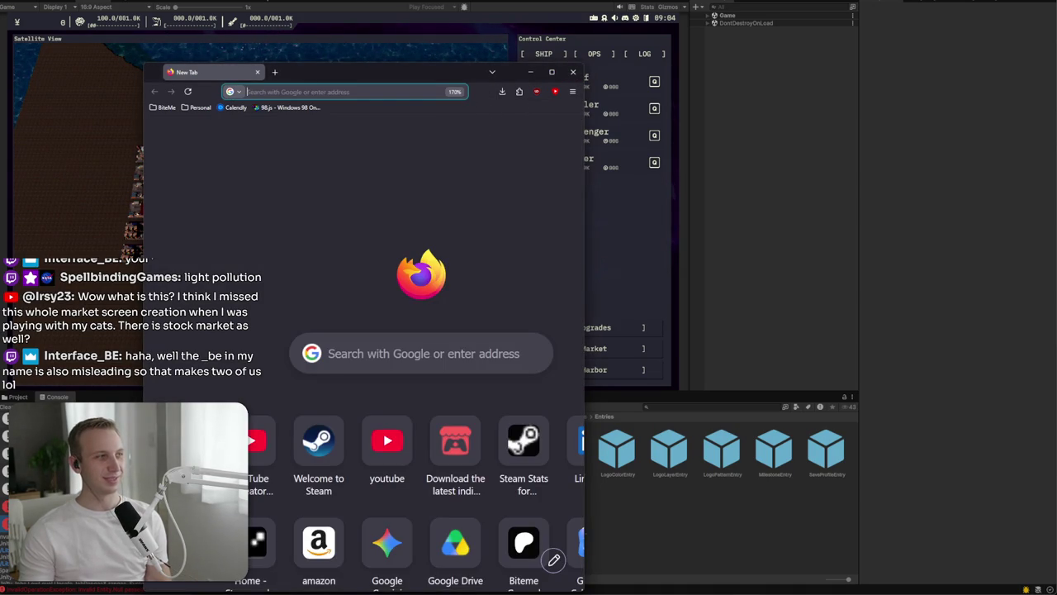
Step: Close Firefox, open the in-game Milestones window, then exit play mode and zoom onto the UI
{"action": "left_click", "coordinate": [568, 72]}
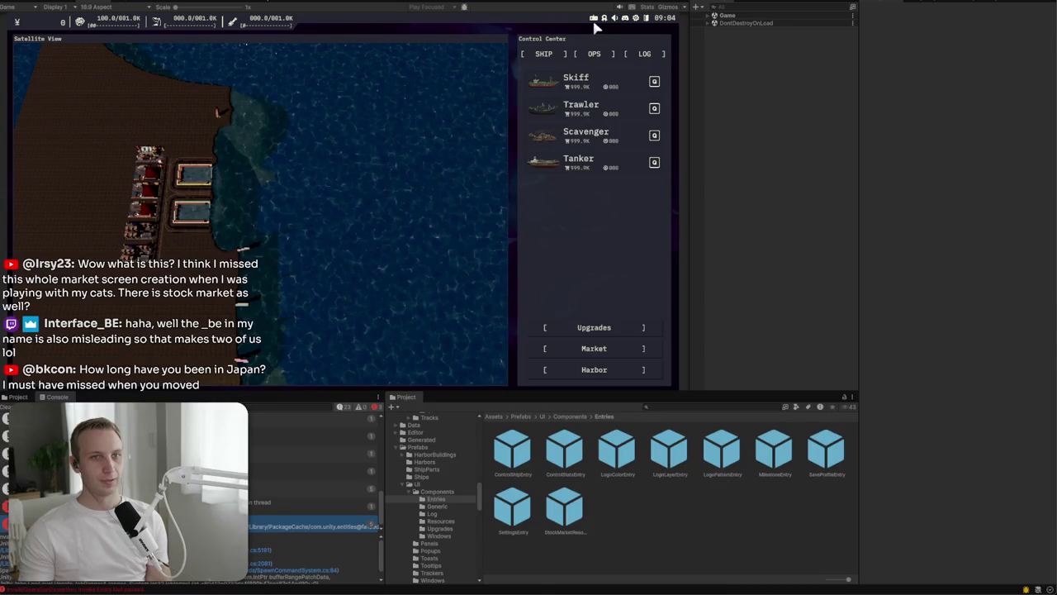
{"action": "left_click", "coordinate": [609, 20]}
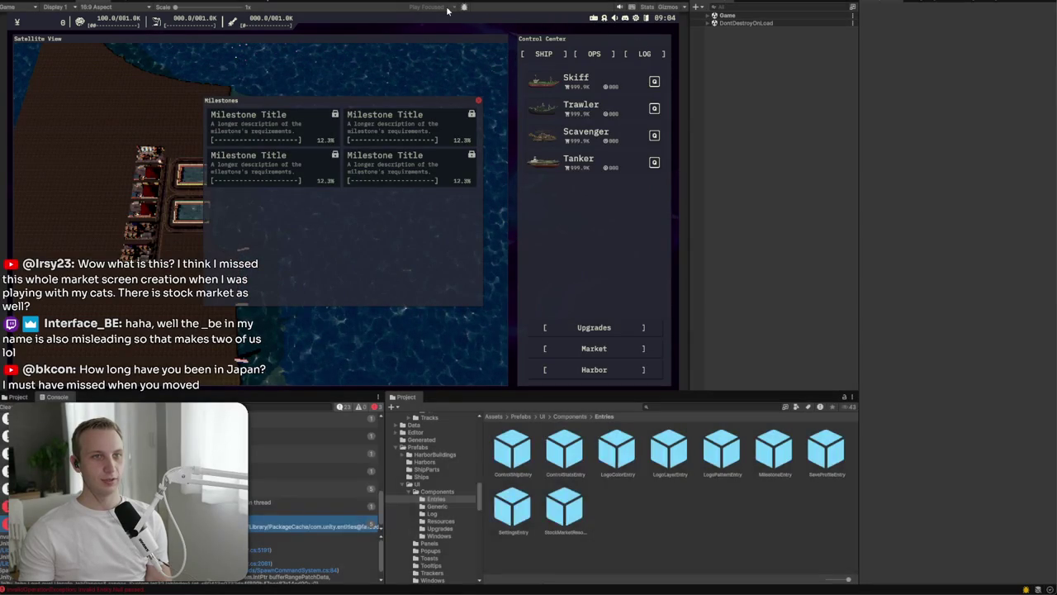
{"action": "key", "text": "ctrl+p"}
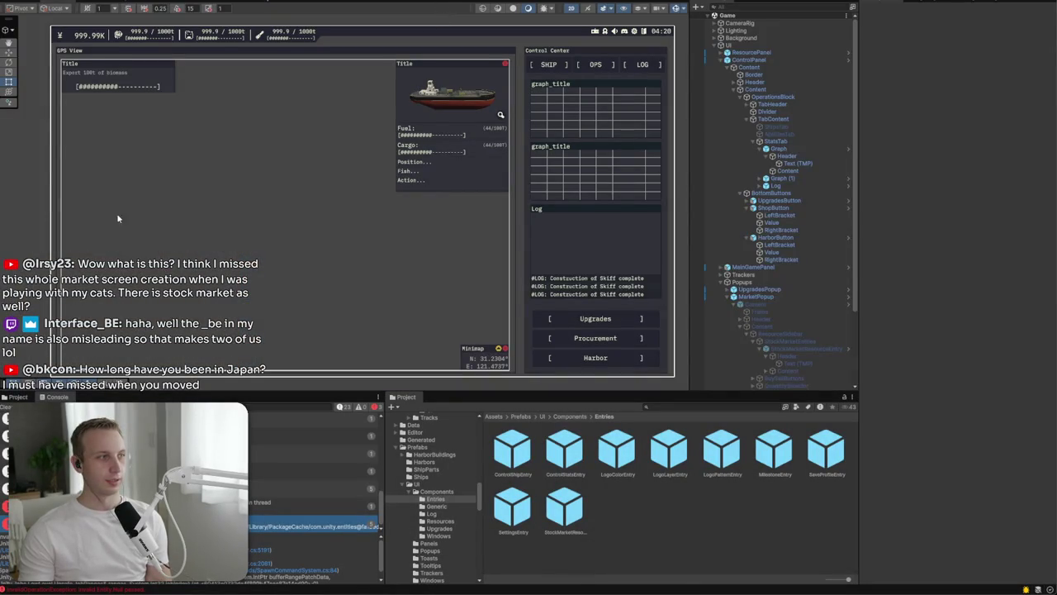
{"action": "scroll", "coordinate": [493, 108], "scroll_direction": "up", "scroll_amount": 5}
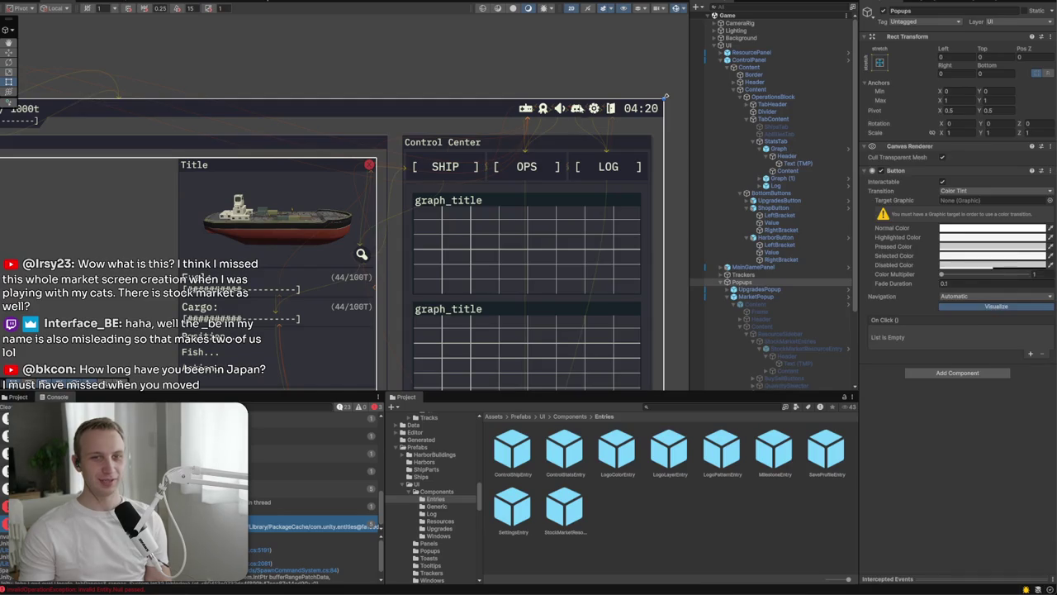
Step: Open the TaskbarButton prefab from the Discord taskbar button and select its root object
{"action": "left_click", "coordinate": [581, 108]}
{"action": "left_click", "coordinate": [793, 294]}
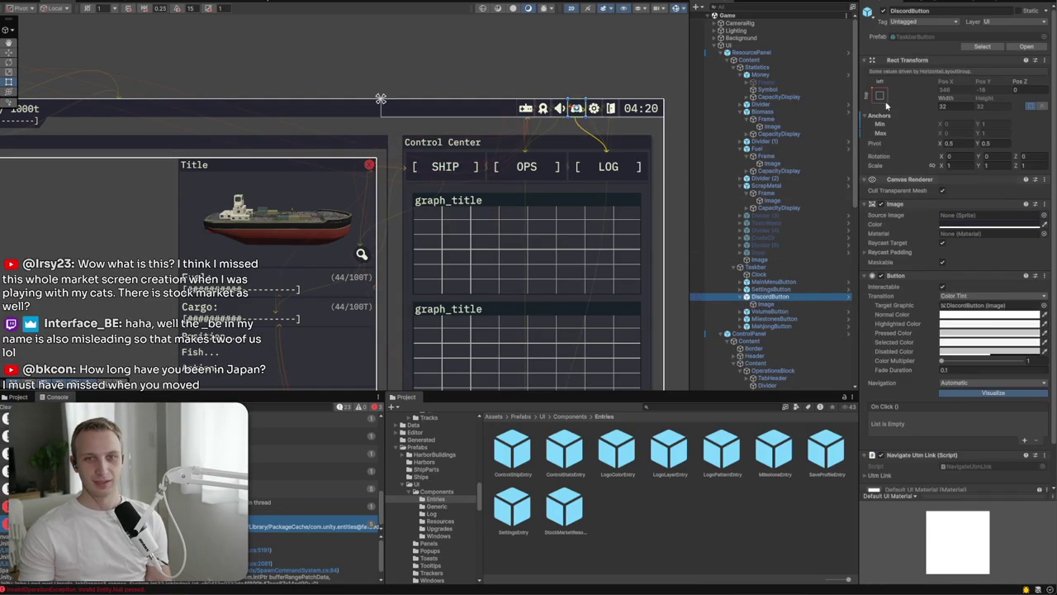
{"action": "double_click", "coordinate": [926, 40]}
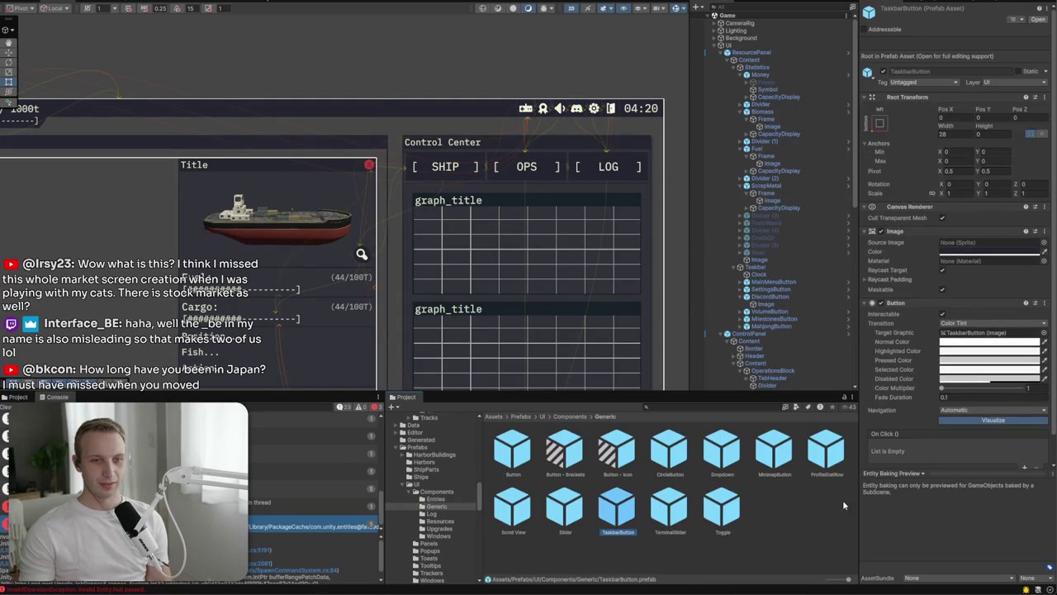
{"action": "scroll", "coordinate": [1055, 328], "scroll_direction": "down", "scroll_amount": 1}
{"action": "left_click", "coordinate": [949, 456]}
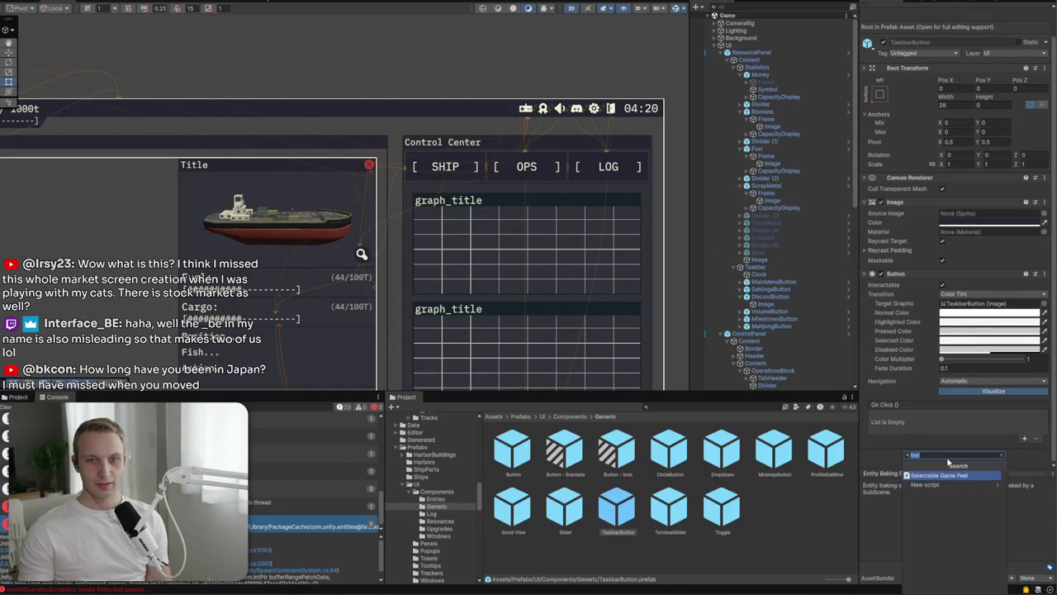
{"action": "double_click", "coordinate": [616, 512]}
{"action": "left_click", "coordinate": [751, 41]}
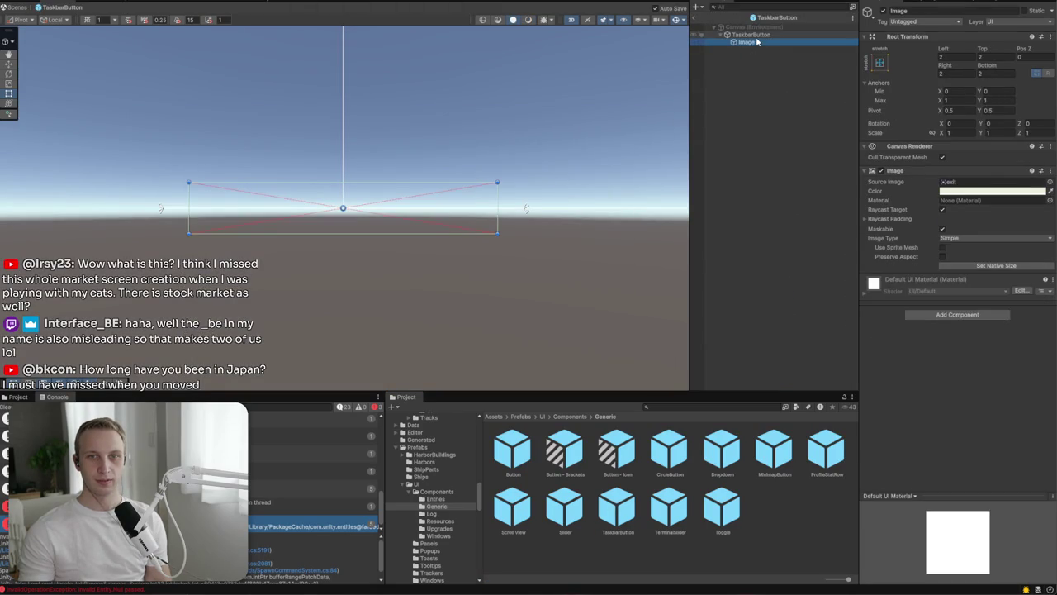
{"action": "key", "text": "Up"}
Step: Add Selectable Game Feel and Button Click Sfx components, with the click sound set to Click Sfx
{"action": "left_click", "coordinate": [950, 458]}
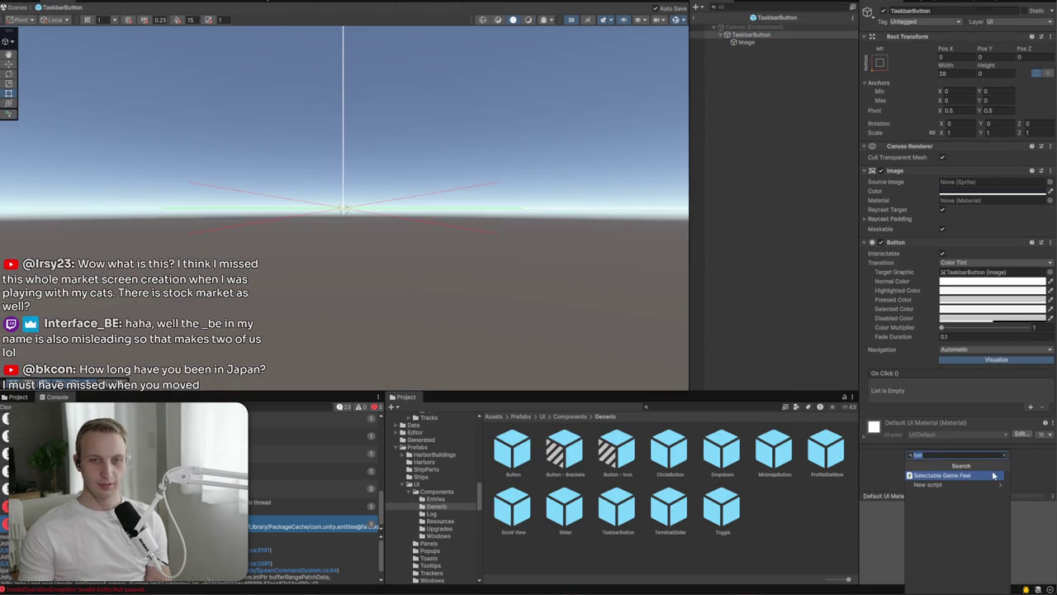
{"action": "left_click", "coordinate": [978, 476]}
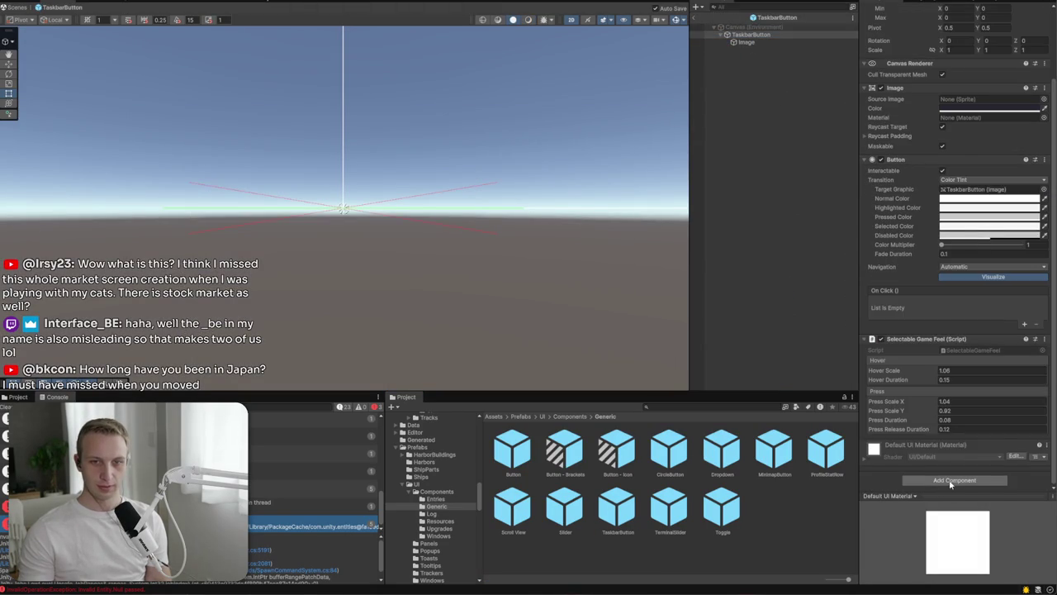
{"action": "type", "text": "sou"}
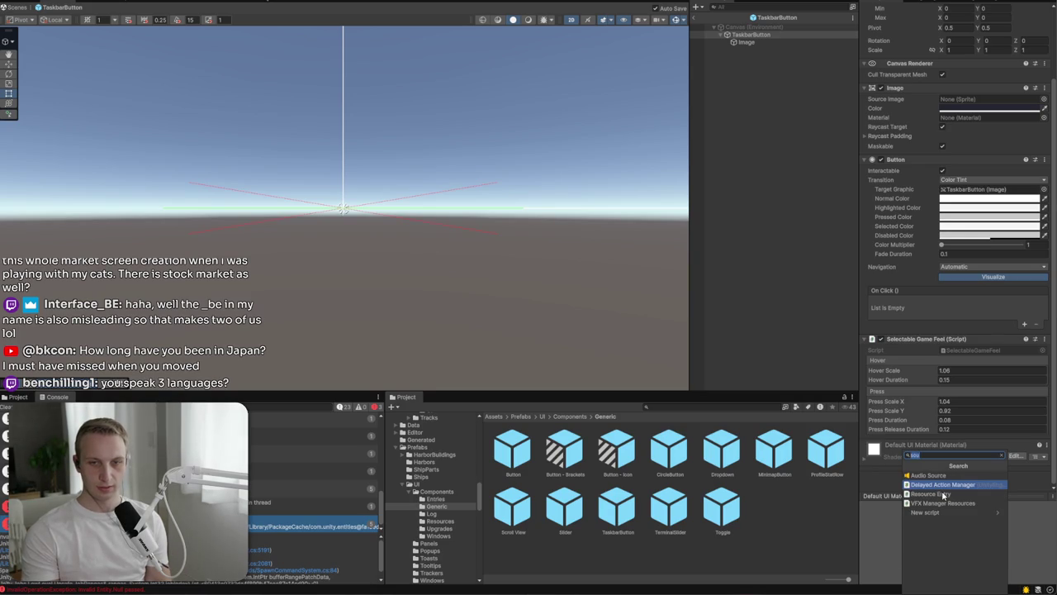
{"action": "key", "text": "BackSpace"}
{"action": "key", "text": "BackSpace"}
{"action": "type", "text": "fx"}
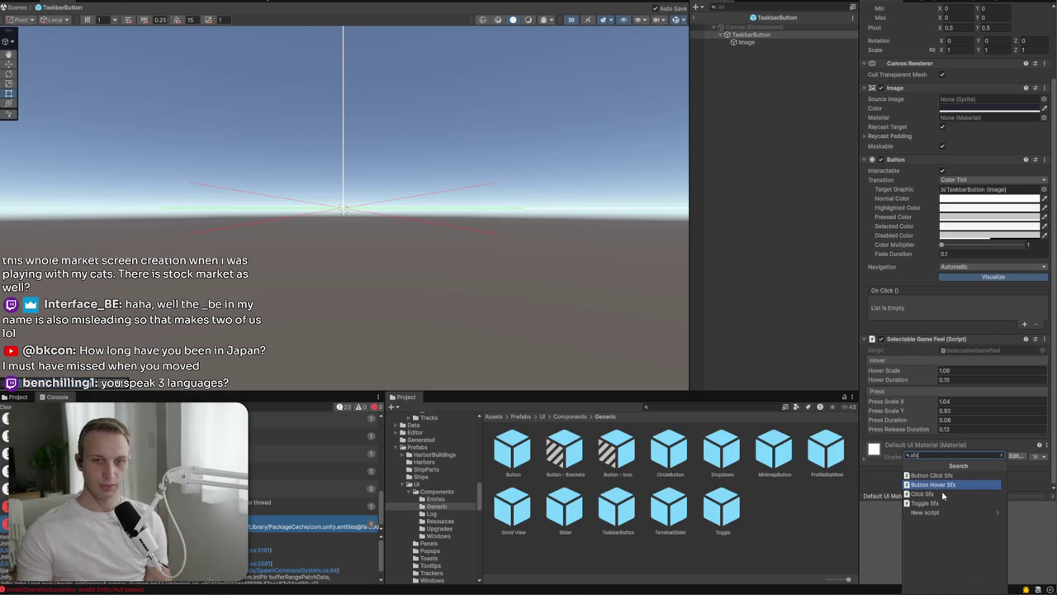
{"action": "left_click", "coordinate": [943, 476]}
{"action": "left_click", "coordinate": [948, 465]}
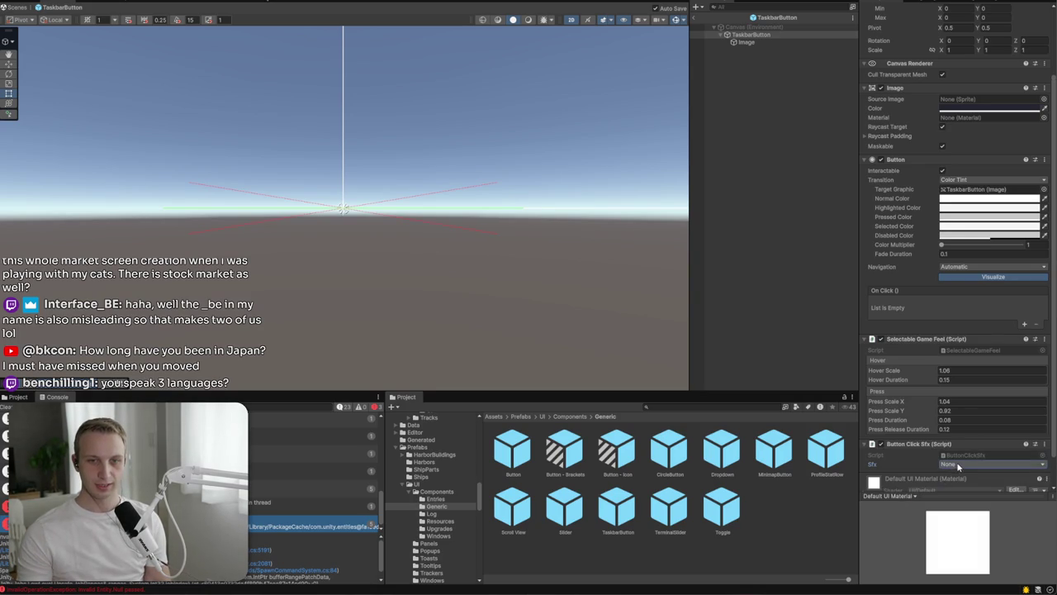
{"action": "left_click", "coordinate": [966, 498]}
Step: Add a Button Hover Sfx component, removing an accidentally duplicated Button Click Sfx
{"action": "scroll", "coordinate": [949, 483], "scroll_direction": "down", "scroll_amount": 2}
{"action": "left_click", "coordinate": [949, 481]}
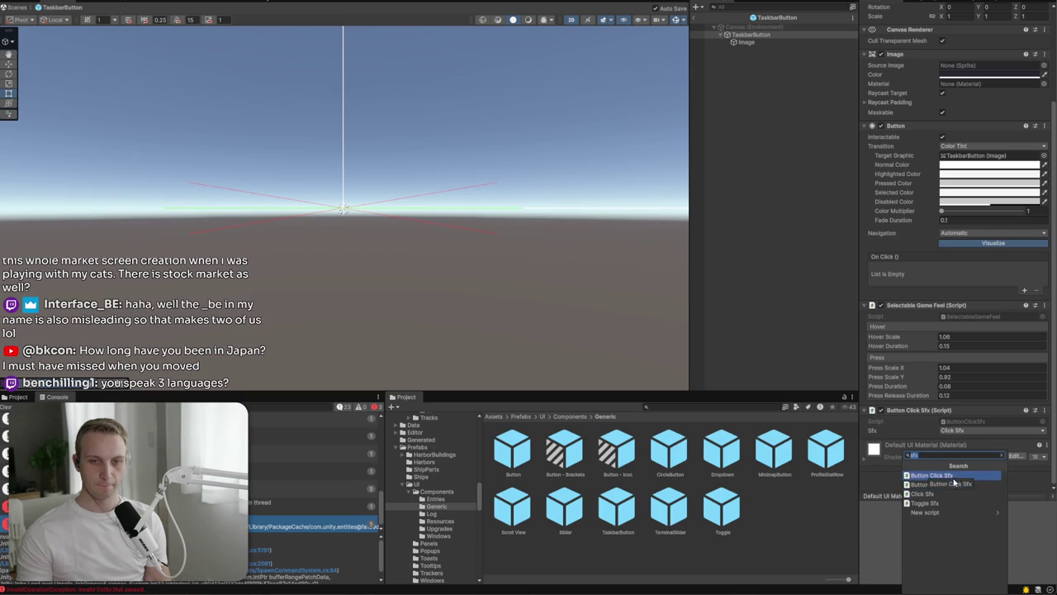
{"action": "left_click", "coordinate": [959, 475]}
{"action": "scroll", "coordinate": [966, 468], "scroll_direction": "down", "scroll_amount": 1}
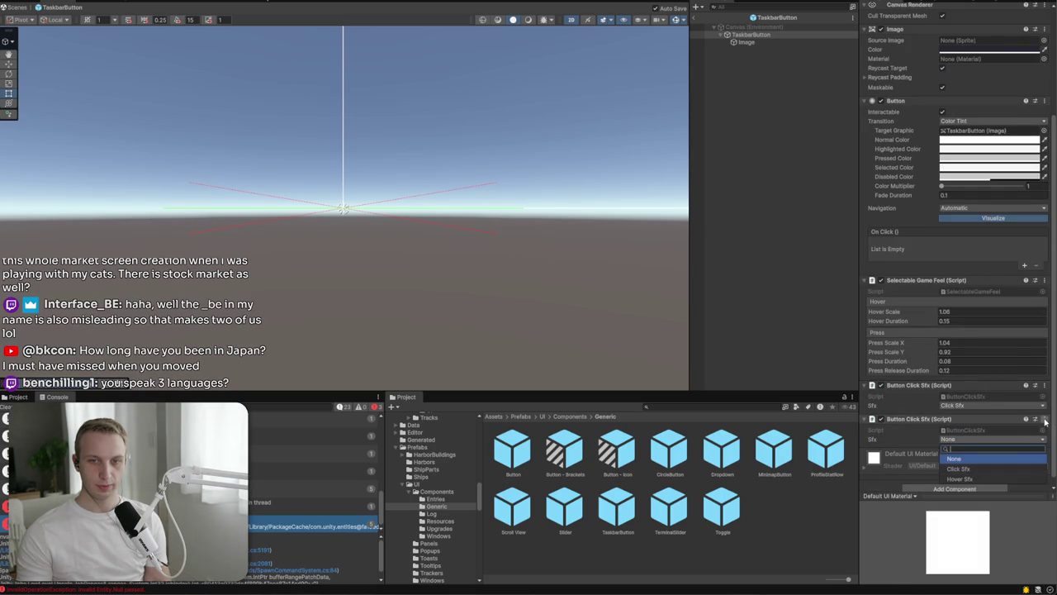
{"action": "left_click", "coordinate": [1045, 419]}
{"action": "left_click", "coordinate": [1001, 465]}
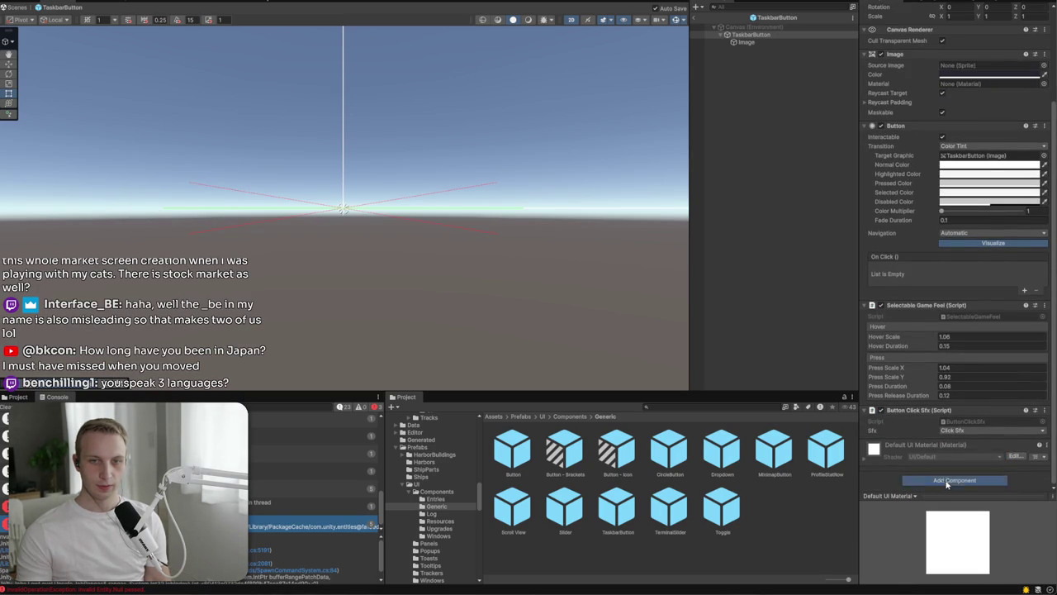
{"action": "left_click", "coordinate": [935, 479]}
{"action": "left_click", "coordinate": [948, 485]}
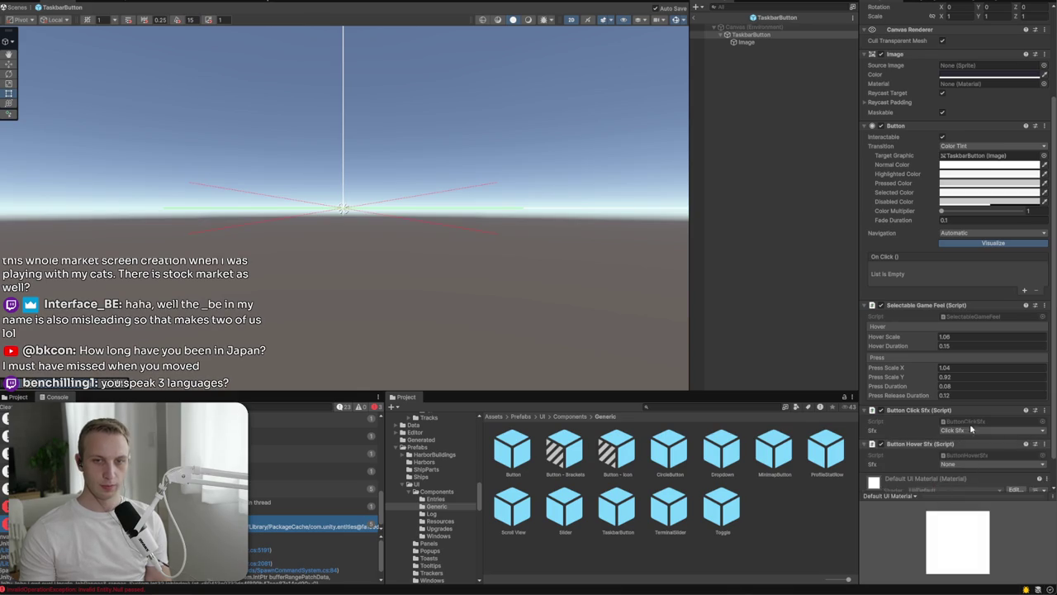
Step: Set Press Scale X and Y to 0.95 and Hover Scale to 1.03
{"action": "left_click", "coordinate": [970, 379]}
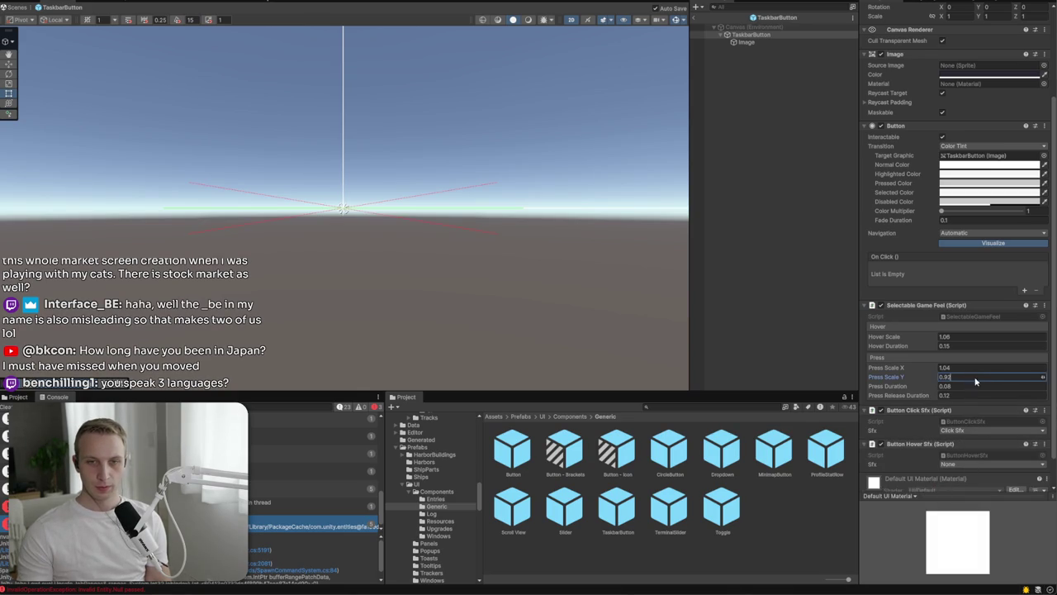
{"action": "type", "text": "0.93"}
{"action": "key", "text": "BackSpace"}
{"action": "type", "text": "5"}
{"action": "left_click", "coordinate": [968, 367]}
{"action": "type", "text": "0.95"}
{"action": "left_click", "coordinate": [969, 337]}
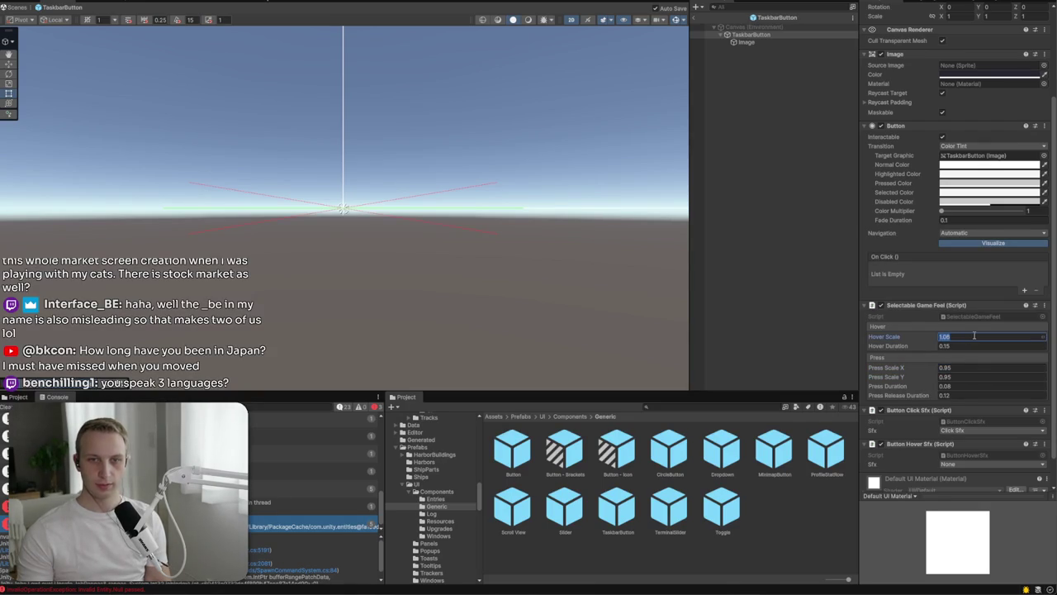
{"action": "type", "text": "3"}
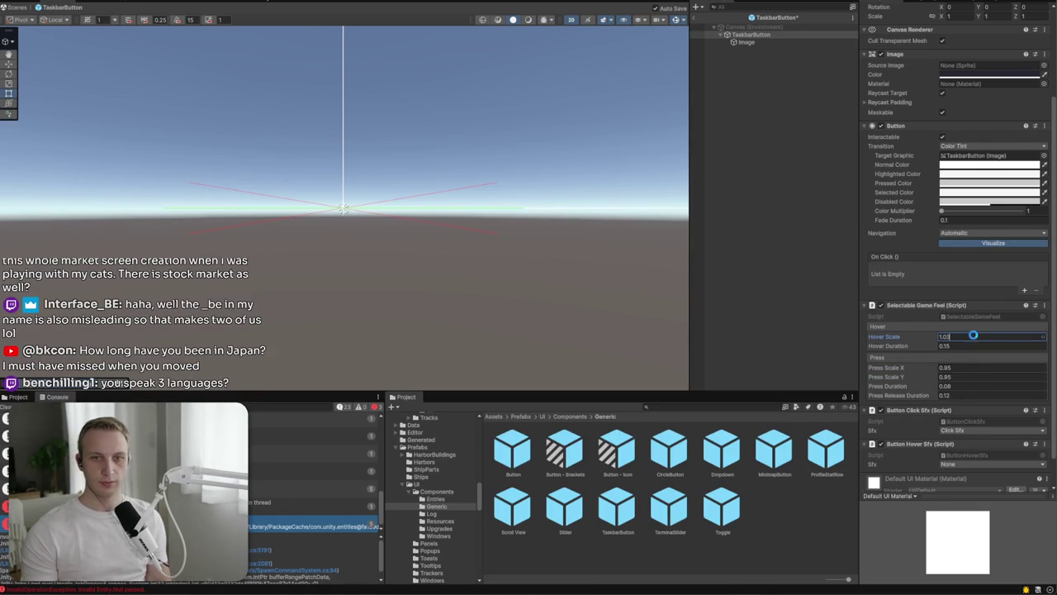
Step: Set the hover sound to Hover Sfx and save the TaskbarButton prefab
{"action": "scroll", "coordinate": [1018, 388], "scroll_direction": "down", "scroll_amount": 1}
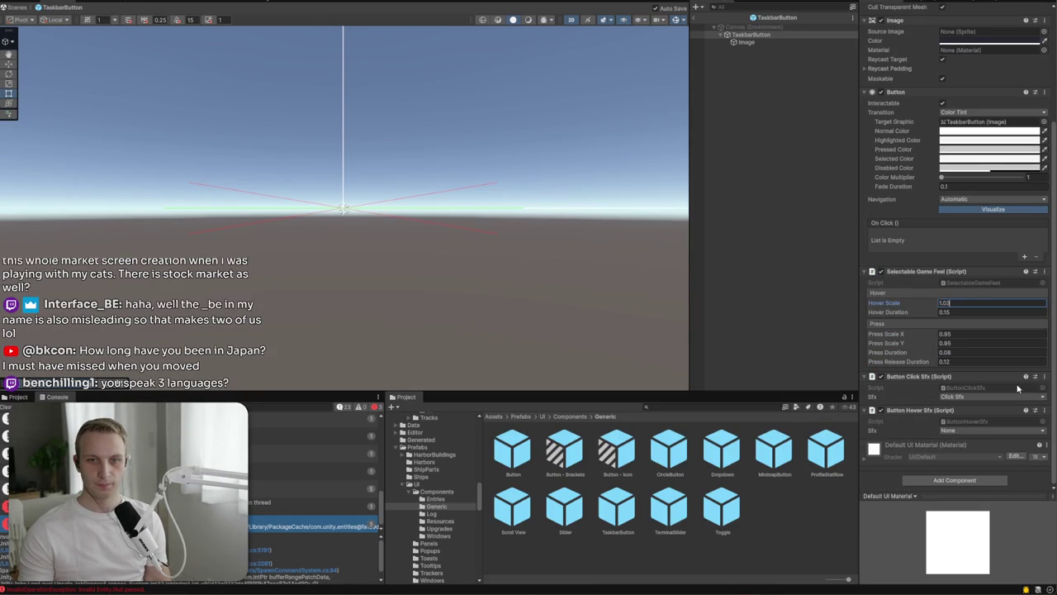
{"action": "left_click", "coordinate": [958, 430]}
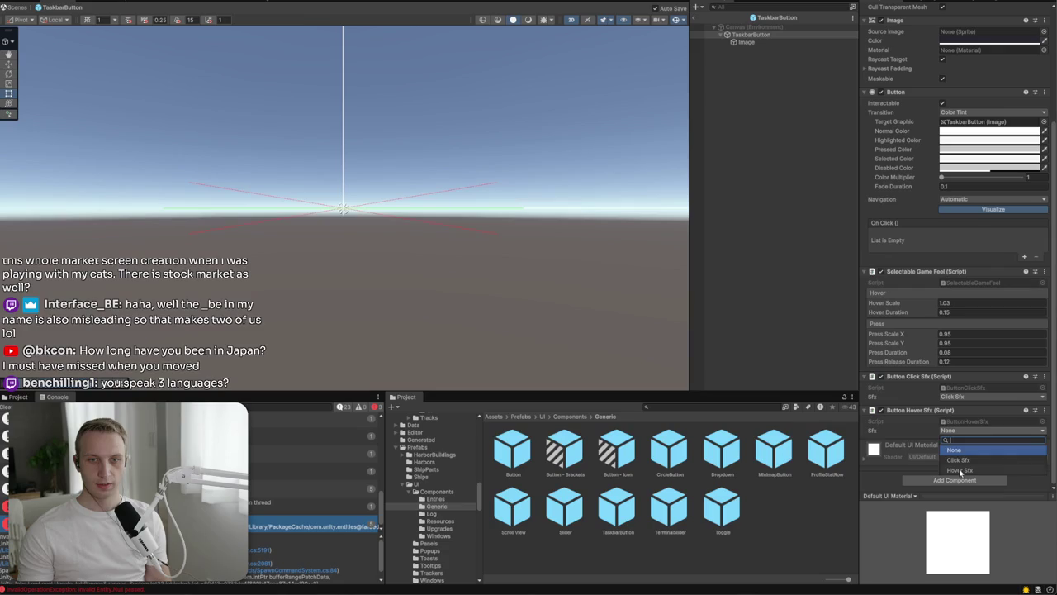
{"action": "left_click", "coordinate": [954, 459]}
{"action": "key", "text": "ctrl+s"}
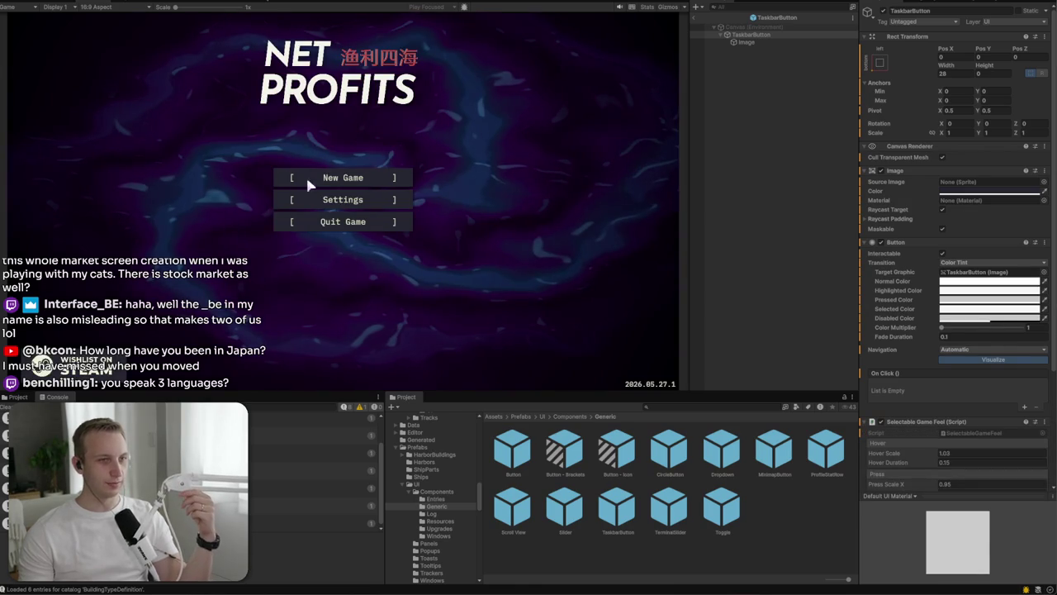
Step: Load a saved game, close Firefox, and rerun play mode maximized
{"action": "left_click", "coordinate": [351, 175]}
{"action": "left_click", "coordinate": [353, 173]}
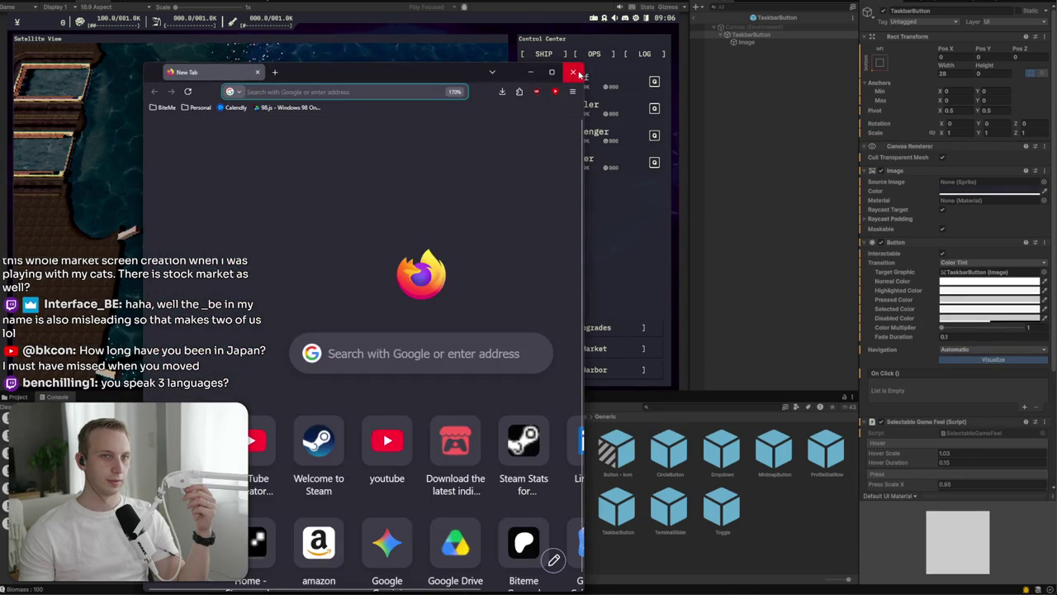
{"action": "left_click", "coordinate": [572, 72]}
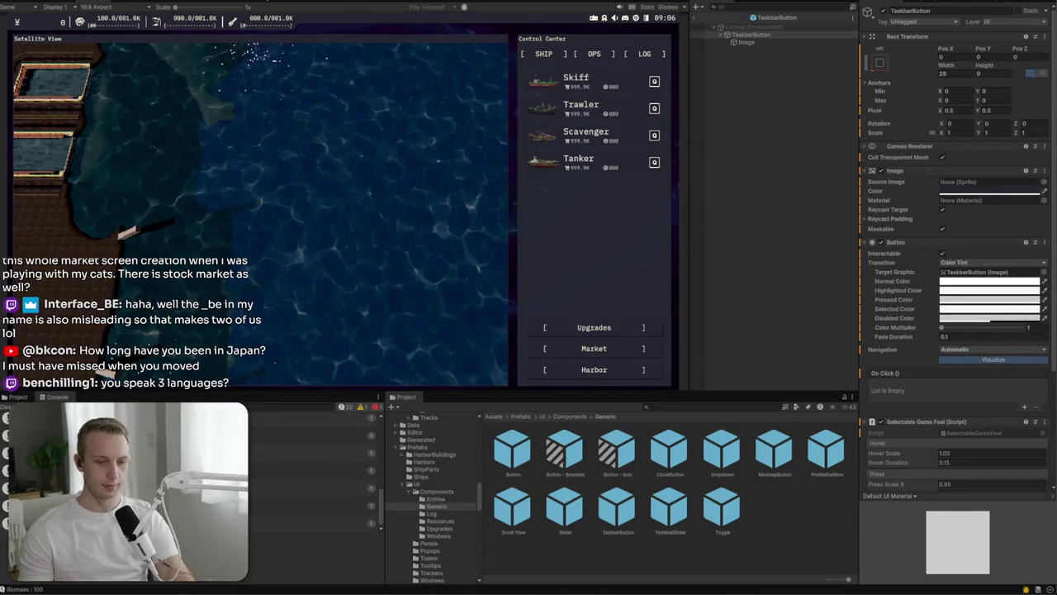
{"action": "key", "text": "ctrl+p"}
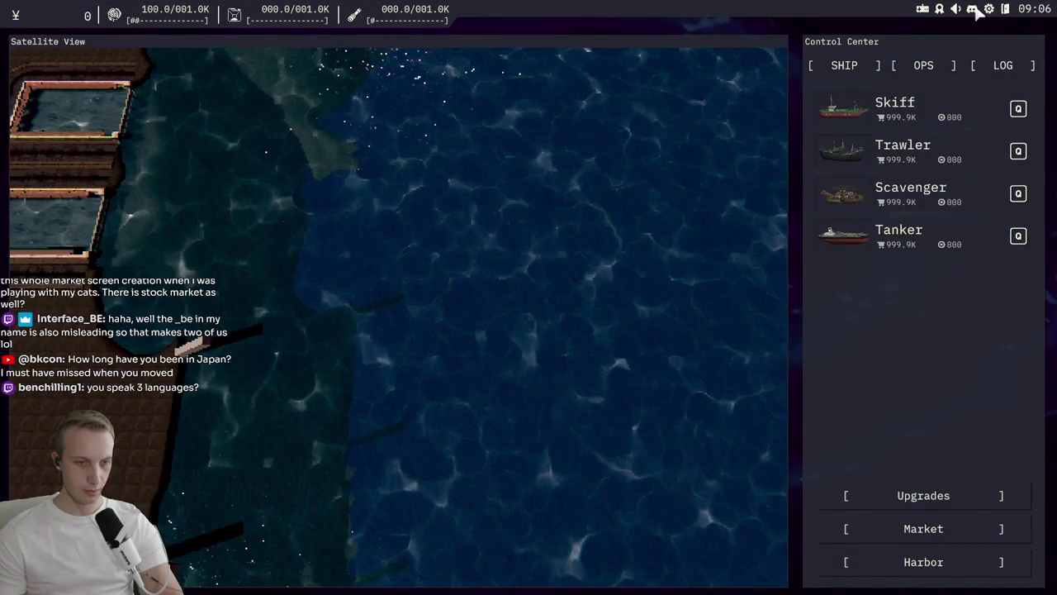
Step: Leave the full-screen game through the top-bar tray icon to reach the desktop
{"action": "left_click", "coordinate": [923, 10]}
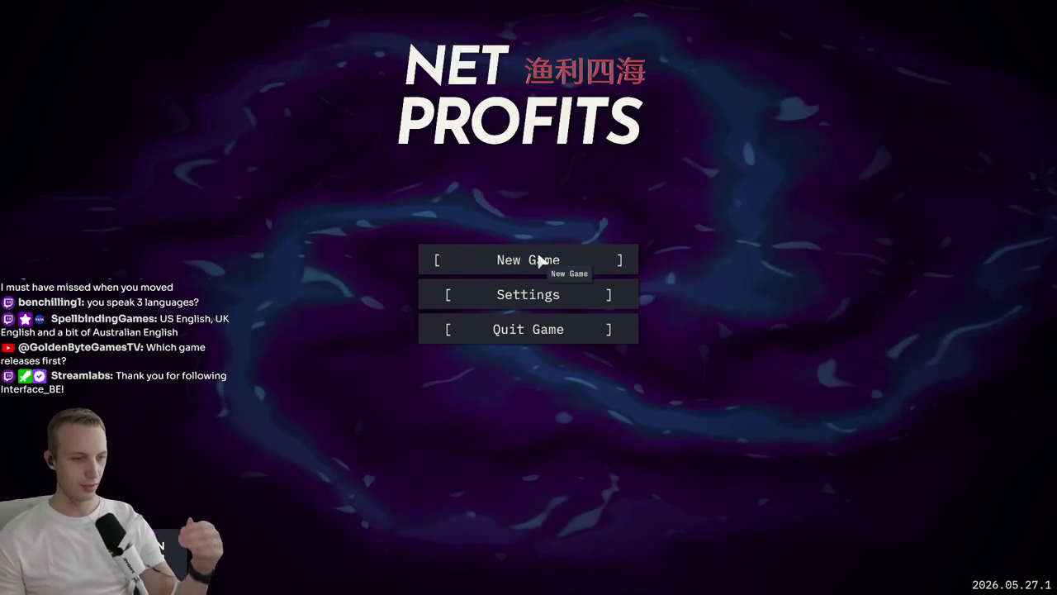
Step: Bring the Net Profits game back from the taskbar and load a saved game
{"action": "left_click", "coordinate": [537, 261]}
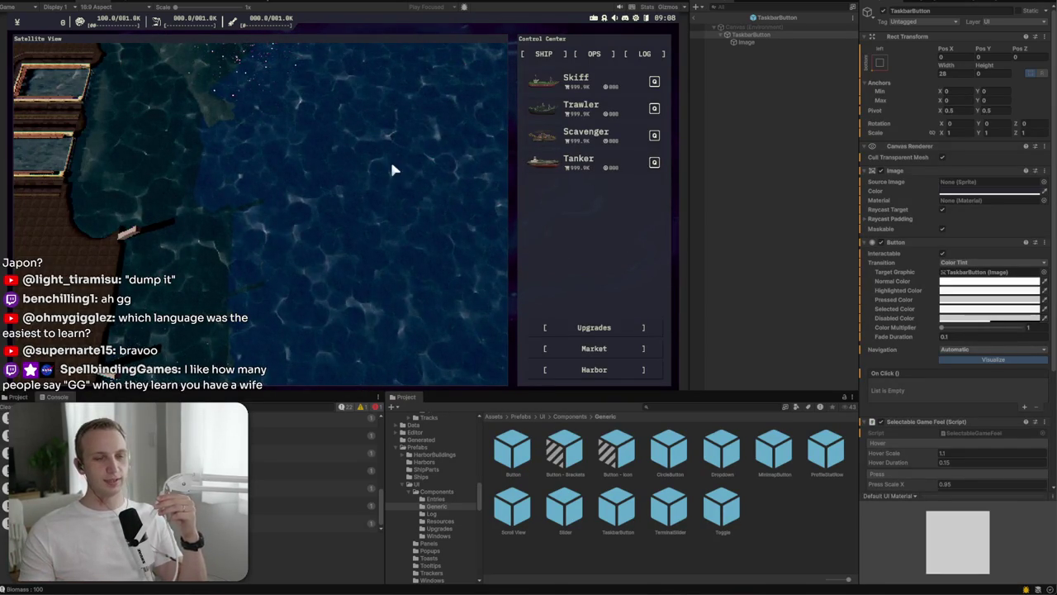
Step: Pan and zoom the Satellite View along the shore and open water
{"action": "scroll", "coordinate": [389, 158], "scroll_direction": "down", "scroll_amount": 3}
{"action": "scroll", "coordinate": [376, 223], "scroll_direction": "up", "scroll_amount": 5}
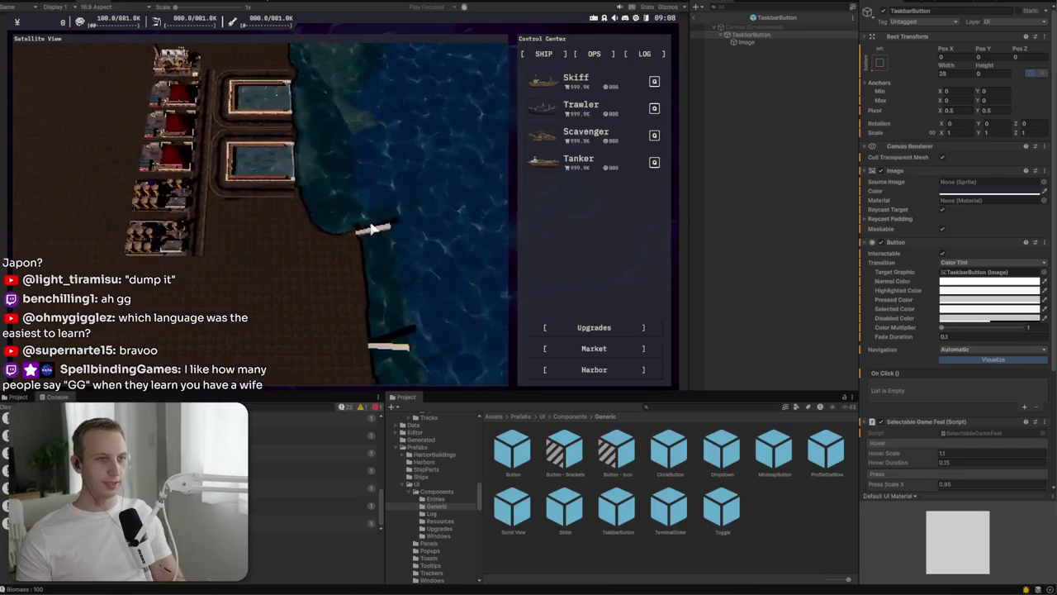
{"action": "key", "text": "d"}
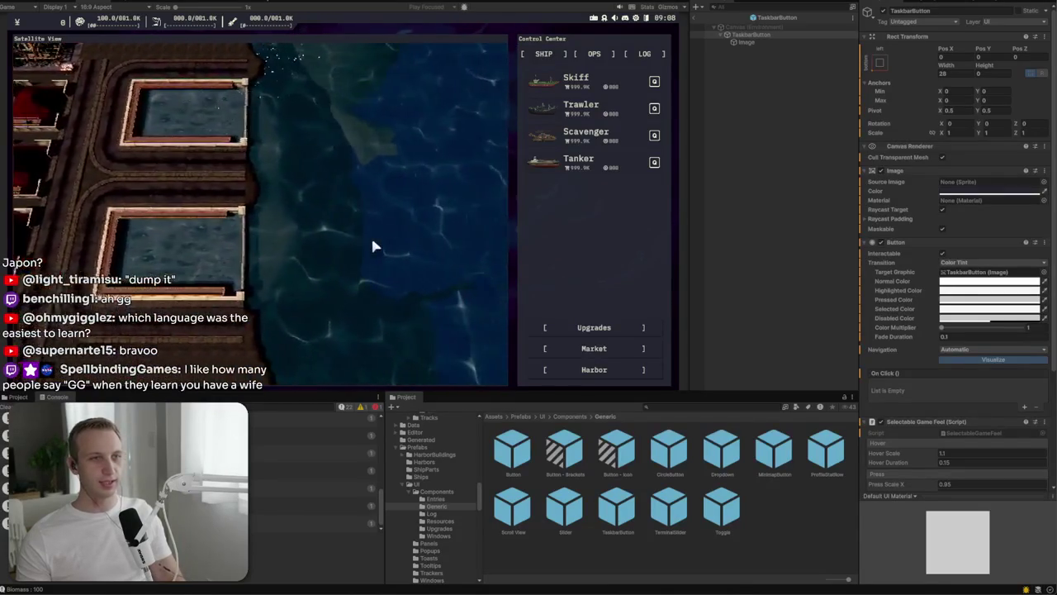
{"action": "scroll", "coordinate": [373, 245], "scroll_direction": "down", "scroll_amount": 5}
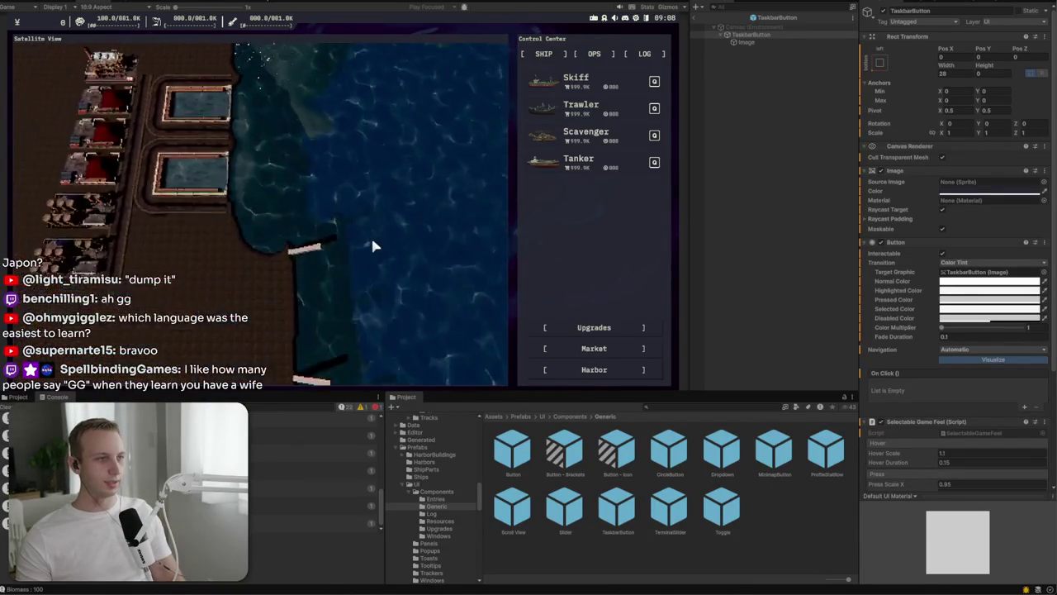
{"action": "key", "text": "a"}
{"action": "key", "text": "d"}
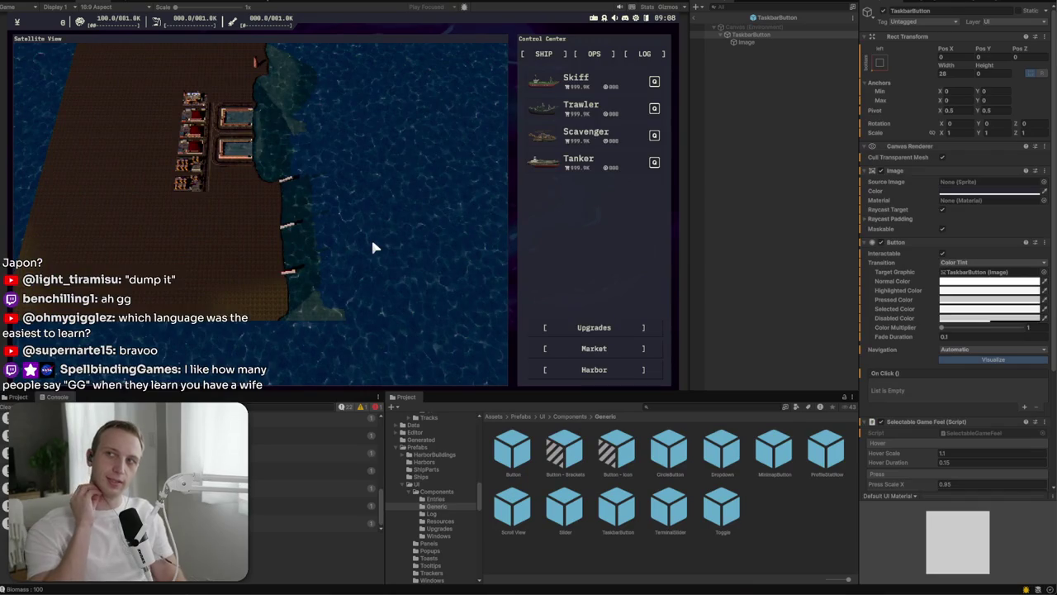
{"action": "scroll", "coordinate": [318, 228], "scroll_direction": "up", "scroll_amount": 3}
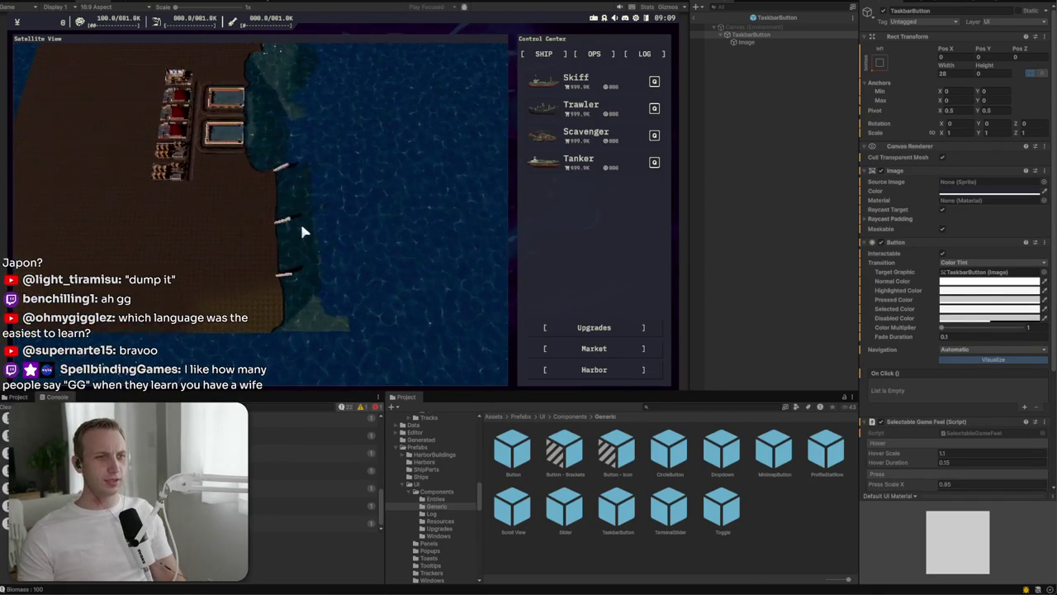
{"action": "scroll", "coordinate": [302, 228], "scroll_direction": "up", "scroll_amount": 2}
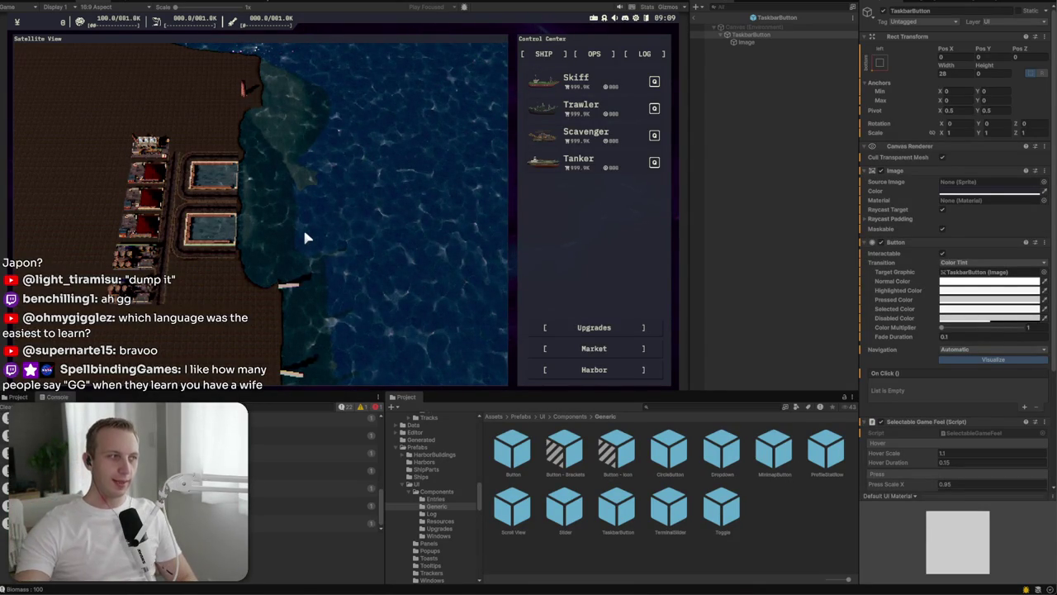
{"action": "scroll", "coordinate": [304, 237], "scroll_direction": "up", "scroll_amount": 3}
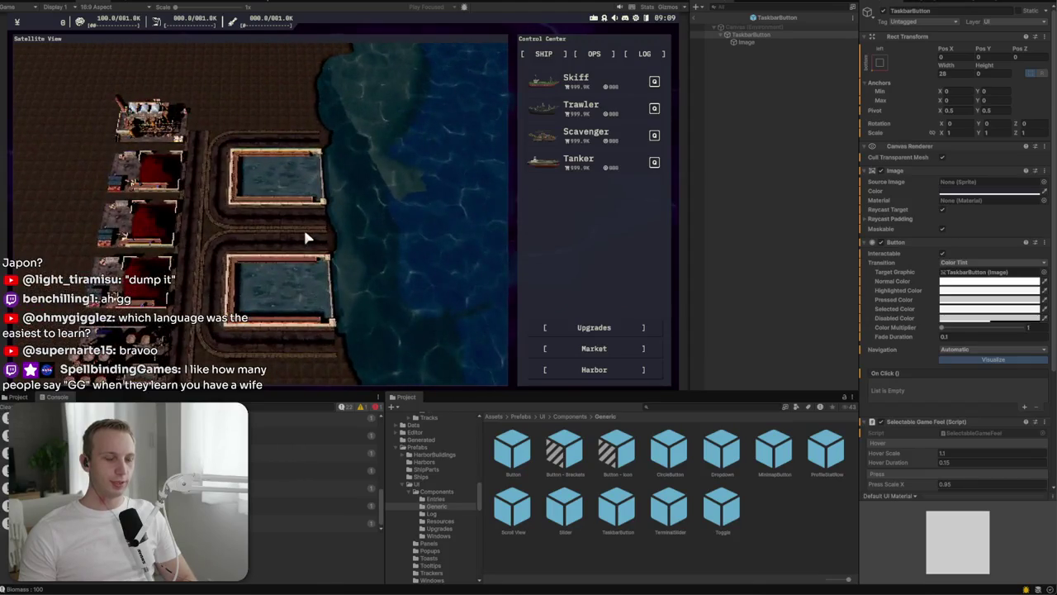
{"action": "scroll", "coordinate": [305, 237], "scroll_direction": "up", "scroll_amount": 2}
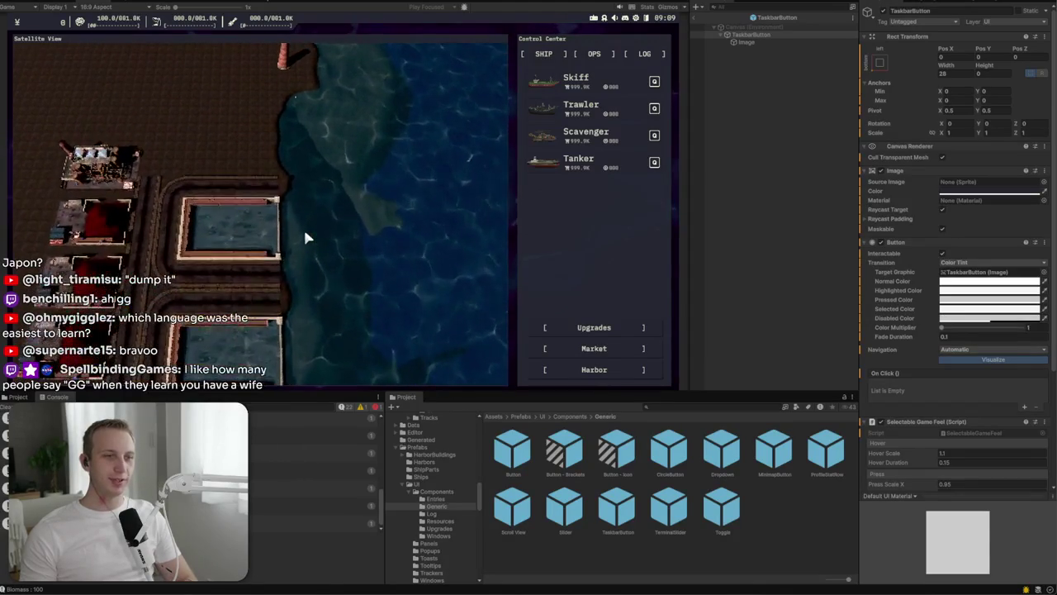
{"action": "scroll", "coordinate": [304, 237], "scroll_direction": "down", "scroll_amount": 1}
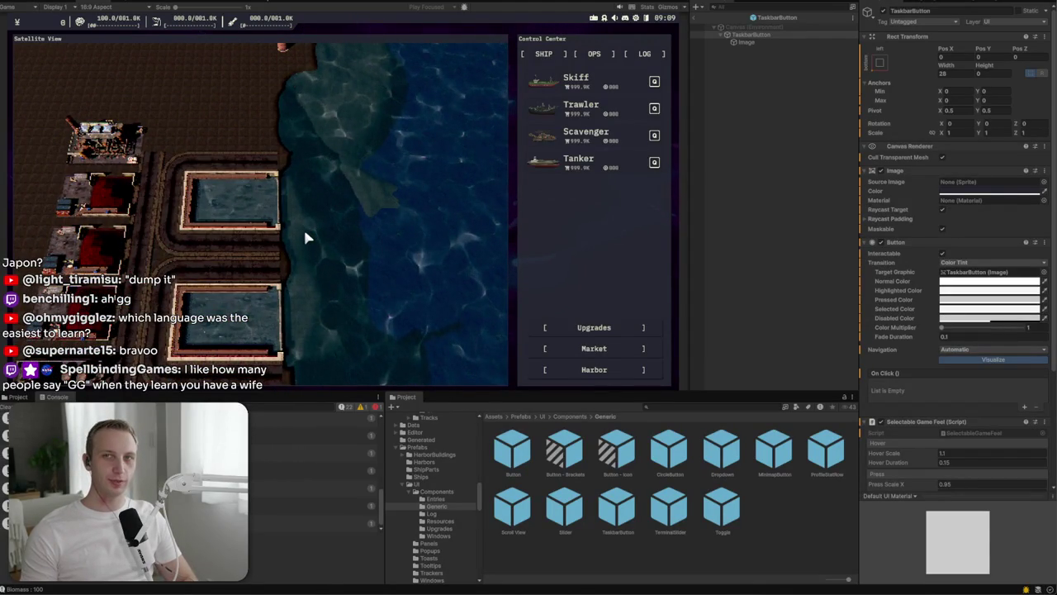
Step: Pan across the harbor, then stop Play mode with Ctrl+P
{"action": "key", "text": "d"}
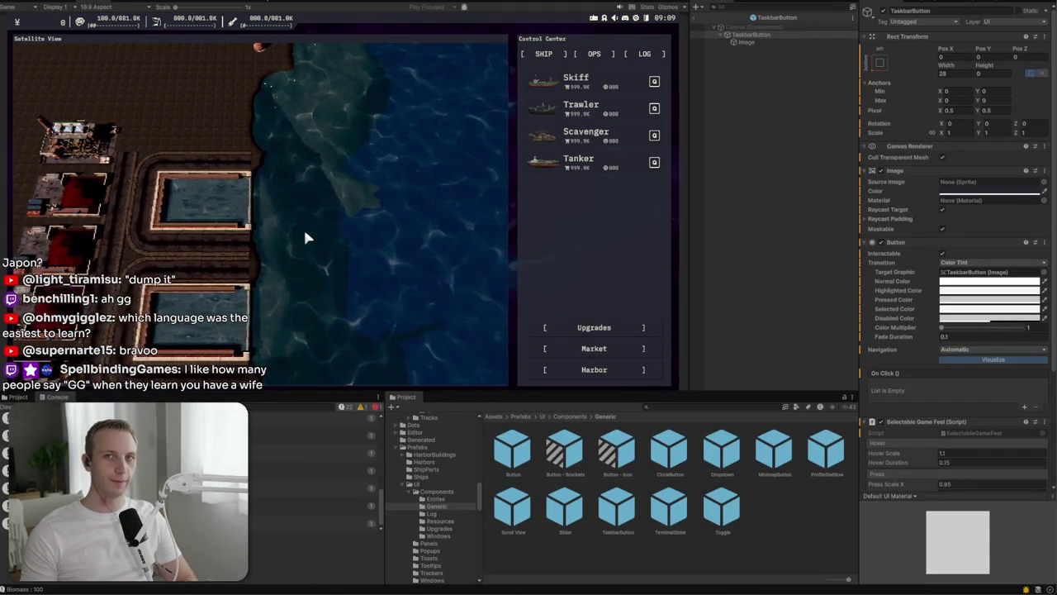
{"action": "key", "text": "d"}
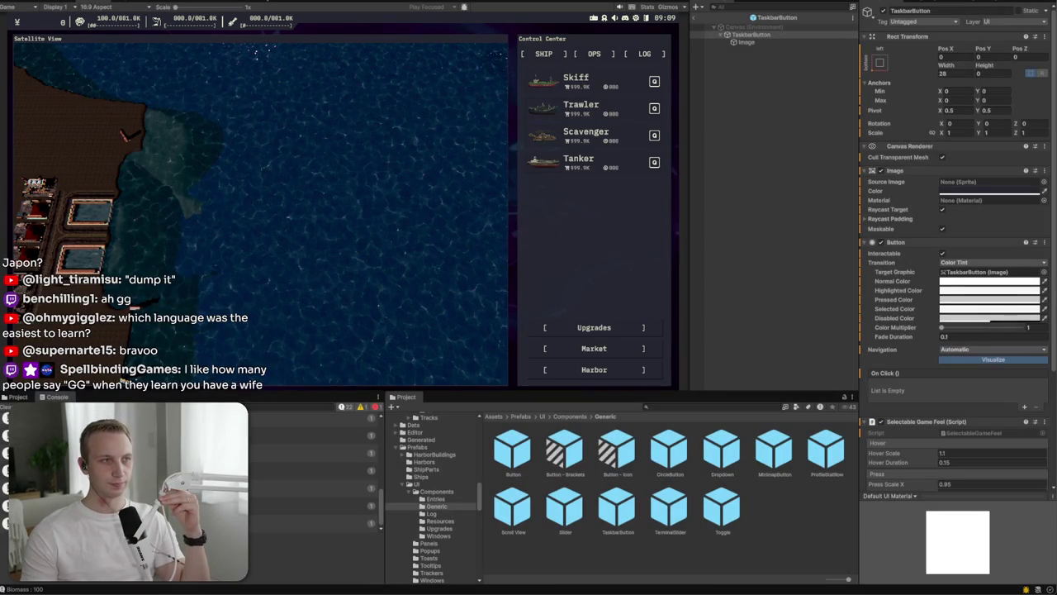
{"action": "key", "text": "ctrl+p"}
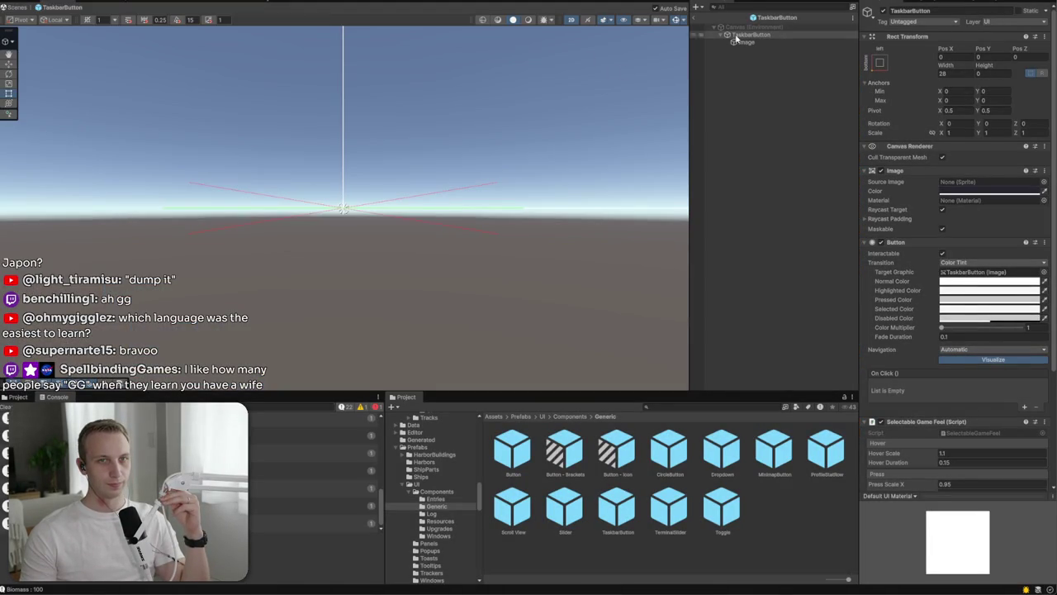
Step: Leave TaskbarButton prefab mode, then inspect the Upgrades popup's Operations and Production tabs
{"action": "left_click", "coordinate": [695, 22]}
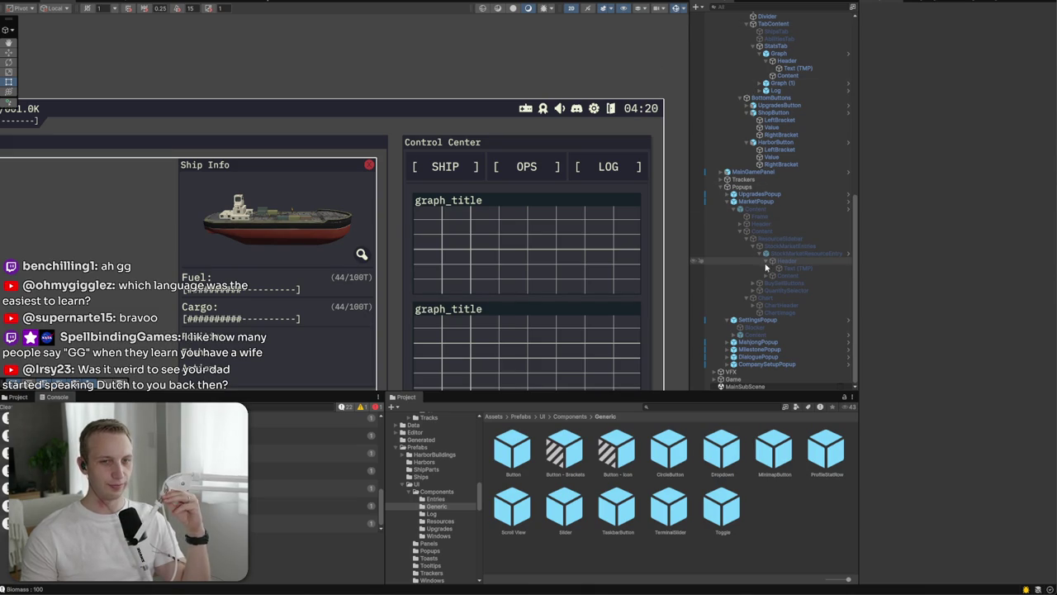
{"action": "left_click", "coordinate": [775, 329]}
{"action": "mouse_move", "coordinate": [776, 332]}
{"action": "left_mouse_down"}
{"action": "mouse_move", "coordinate": [780, 188]}
{"action": "mouse_move", "coordinate": [740, 204]}
{"action": "left_mouse_up"}
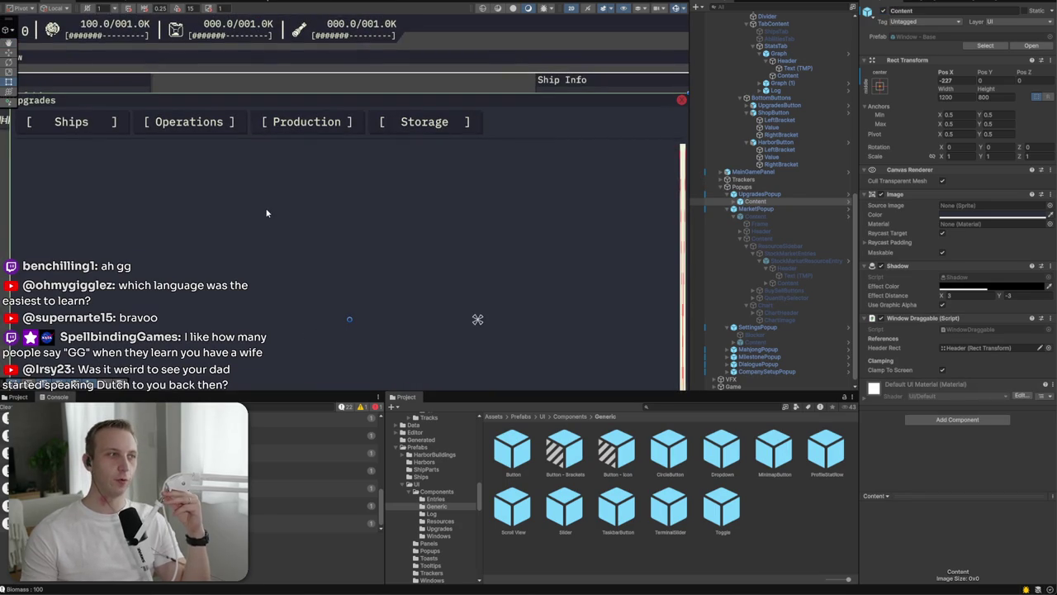
{"action": "left_click", "coordinate": [179, 128]}
{"action": "left_click", "coordinate": [308, 131]}
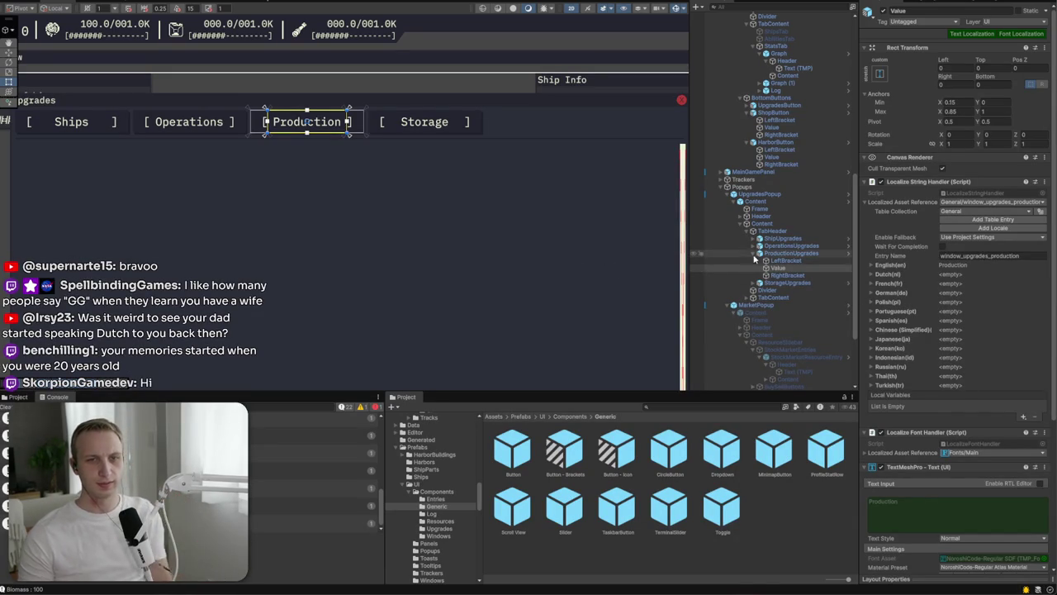
Step: Toggle the Market popup's Content object on and back off
{"action": "left_click", "coordinate": [754, 253]}
{"action": "left_click", "coordinate": [757, 290]}
{"action": "scroll", "coordinate": [760, 297], "scroll_direction": "down", "scroll_amount": 3}
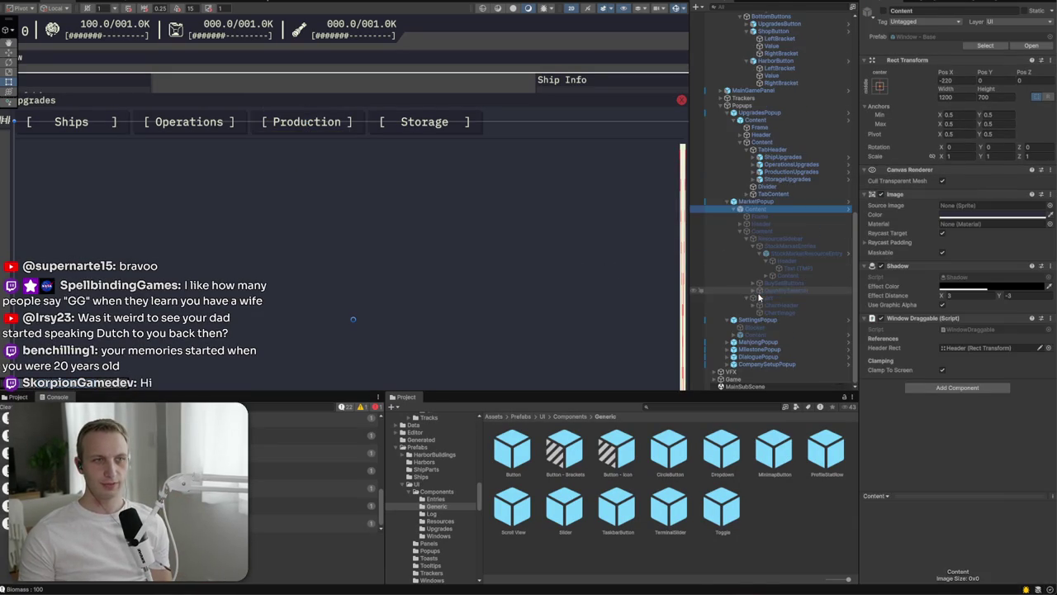
{"action": "left_click", "coordinate": [881, 12]}
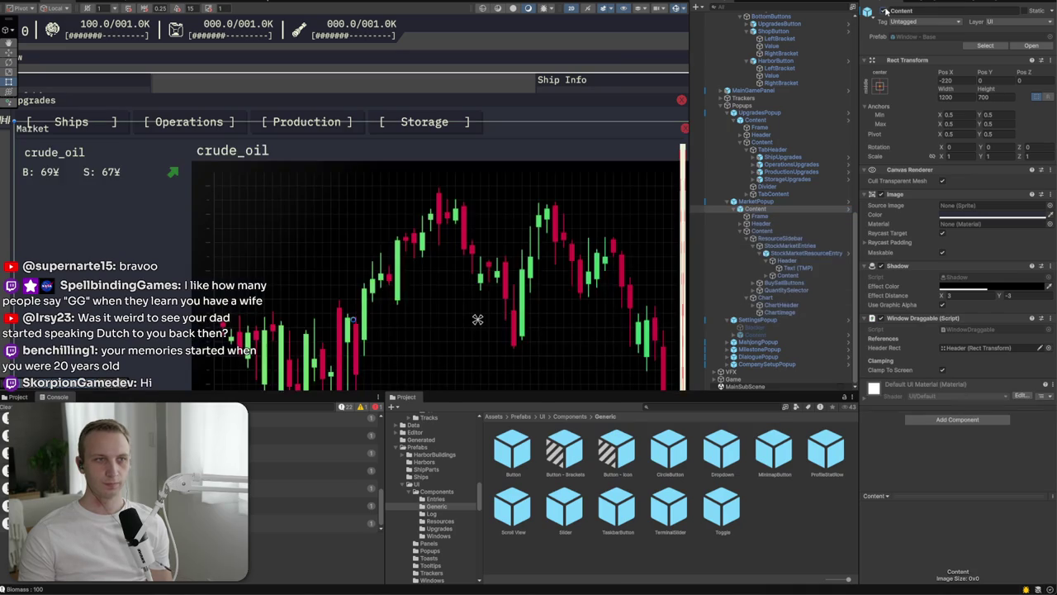
{"action": "left_click", "coordinate": [727, 202]}
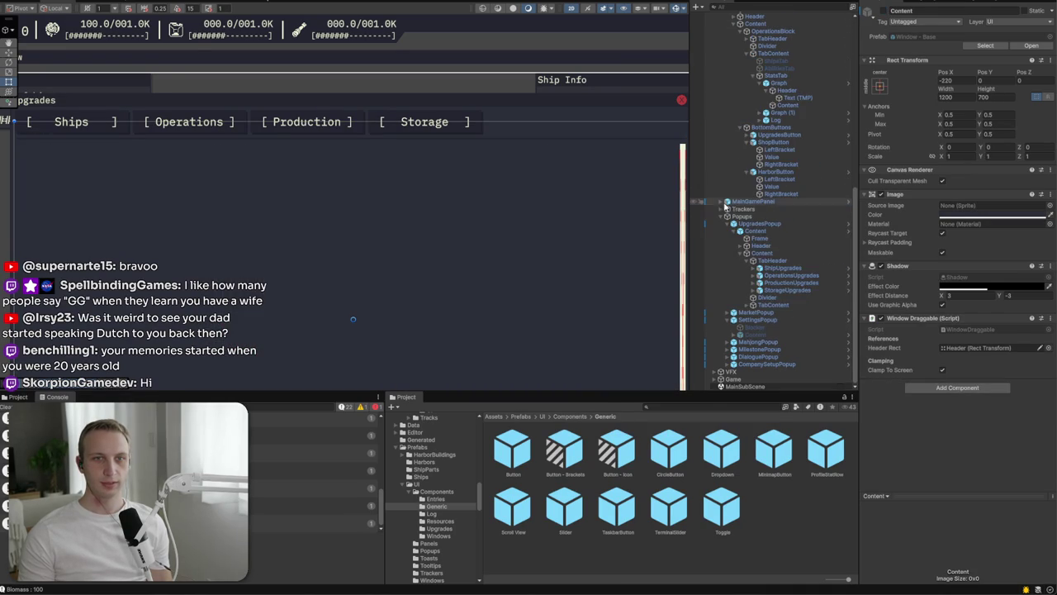
Step: Deactivate the Production and Storage tab contents and activate the Ships content
{"action": "left_click", "coordinate": [747, 305]}
{"action": "left_click", "coordinate": [772, 327]}
{"action": "left_click", "coordinate": [775, 335], "text": "shift"}
{"action": "left_click", "coordinate": [883, 11]}
{"action": "left_click", "coordinate": [781, 320]}
{"action": "left_click", "coordinate": [784, 313]}
{"action": "left_click", "coordinate": [870, 12]}
{"action": "left_click", "coordinate": [446, 114]}
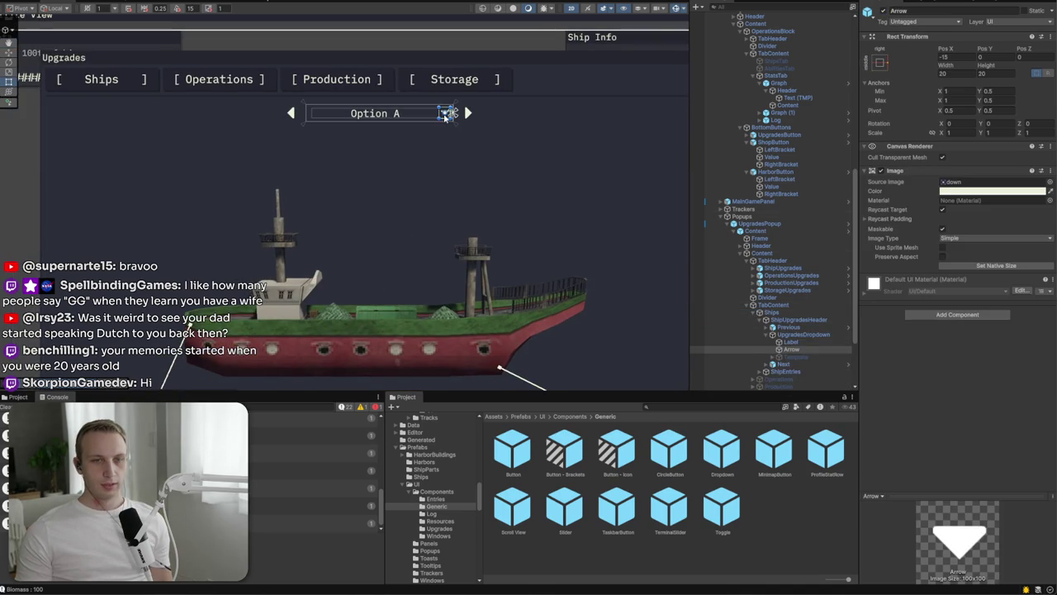
Step: Hide the dropdown Arrow image and give the Option A label Left and Right insets of 5
{"action": "left_click", "coordinate": [880, 170]}
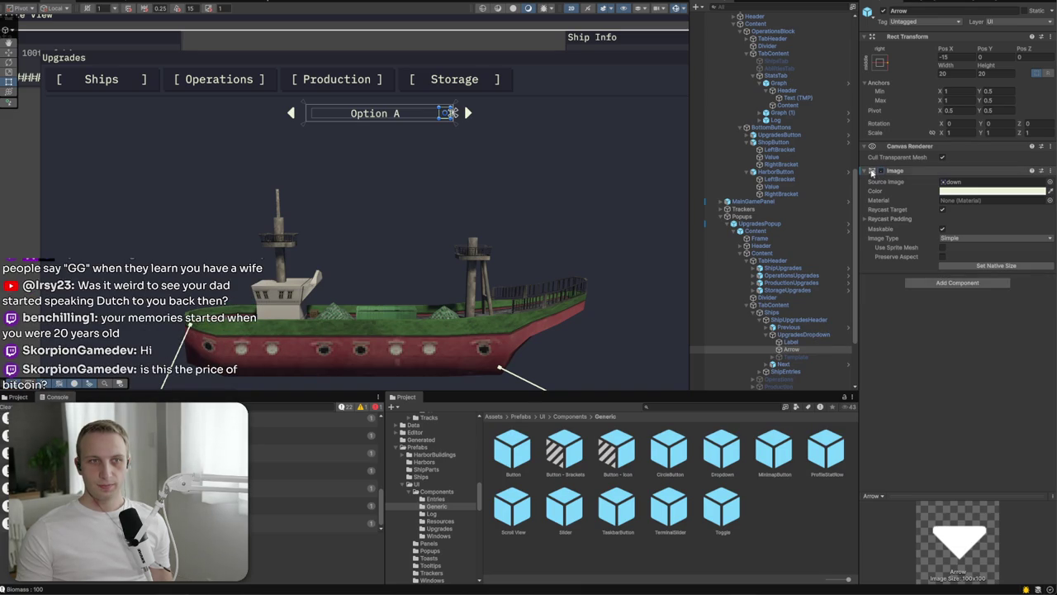
{"action": "scroll", "coordinate": [433, 108], "scroll_direction": "up", "scroll_amount": 5}
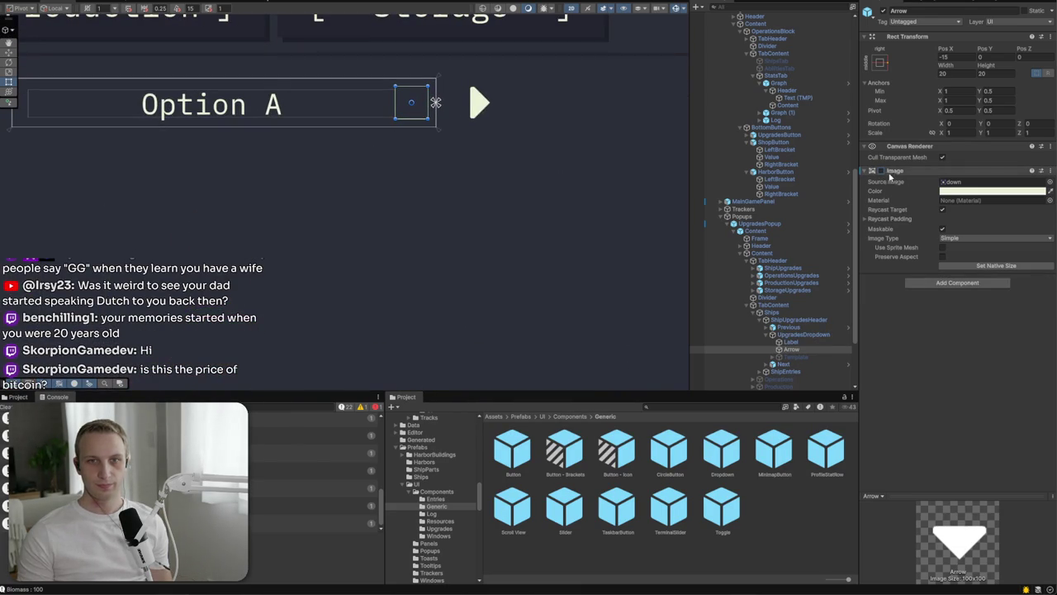
{"action": "left_click", "coordinate": [791, 341]}
{"action": "left_click_drag", "start_coordinate": [394, 110], "coordinate": [427, 111]}
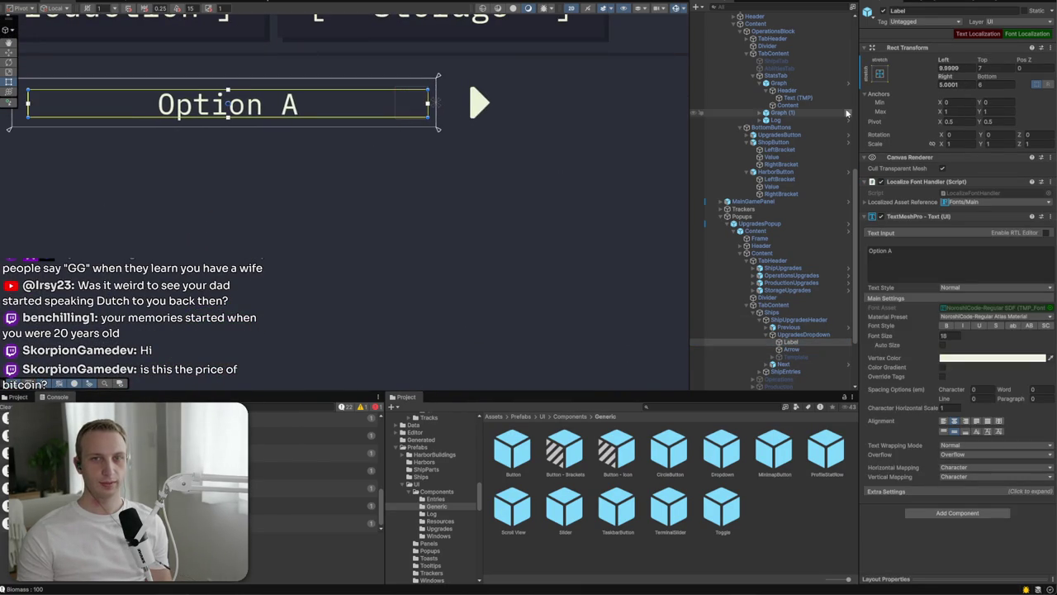
{"action": "scroll", "coordinate": [544, 141], "scroll_direction": "down", "scroll_amount": 2}
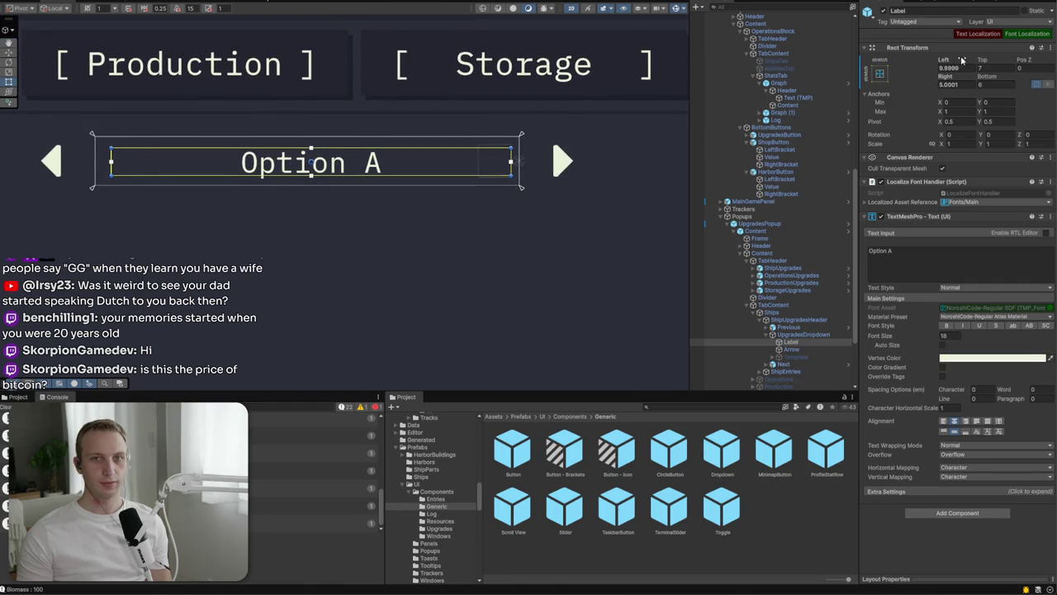
{"action": "type", "text": "5"}
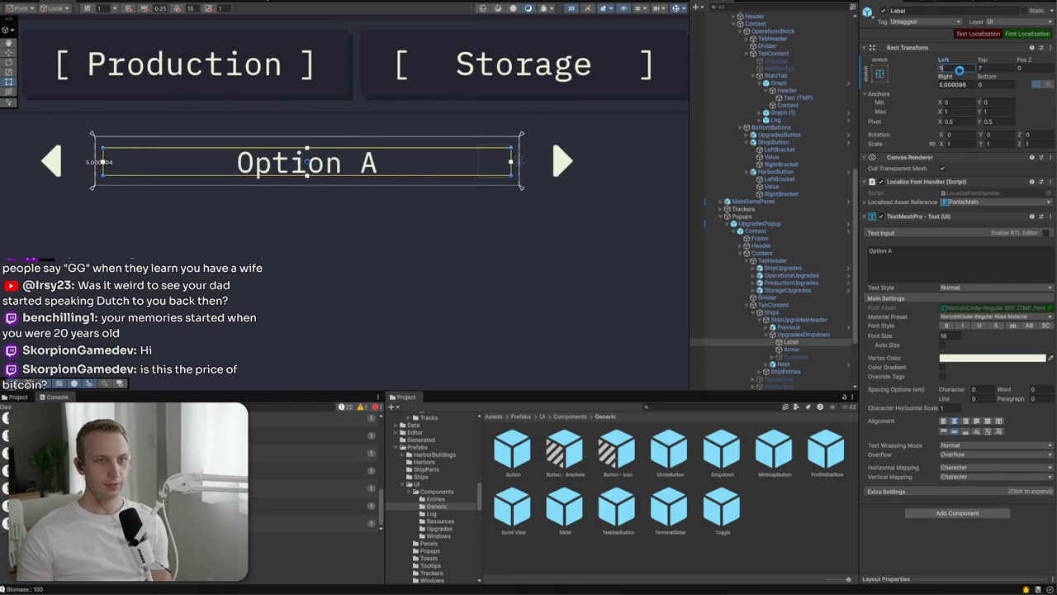
{"action": "scroll", "coordinate": [437, 265], "scroll_direction": "down", "scroll_amount": 3}
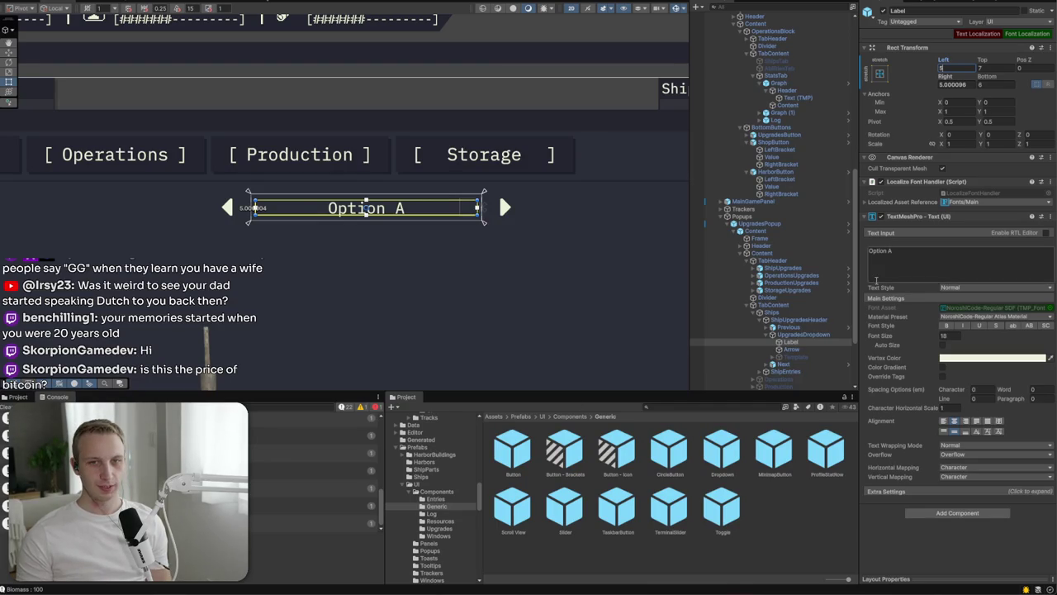
{"action": "left_click", "coordinate": [795, 320]}
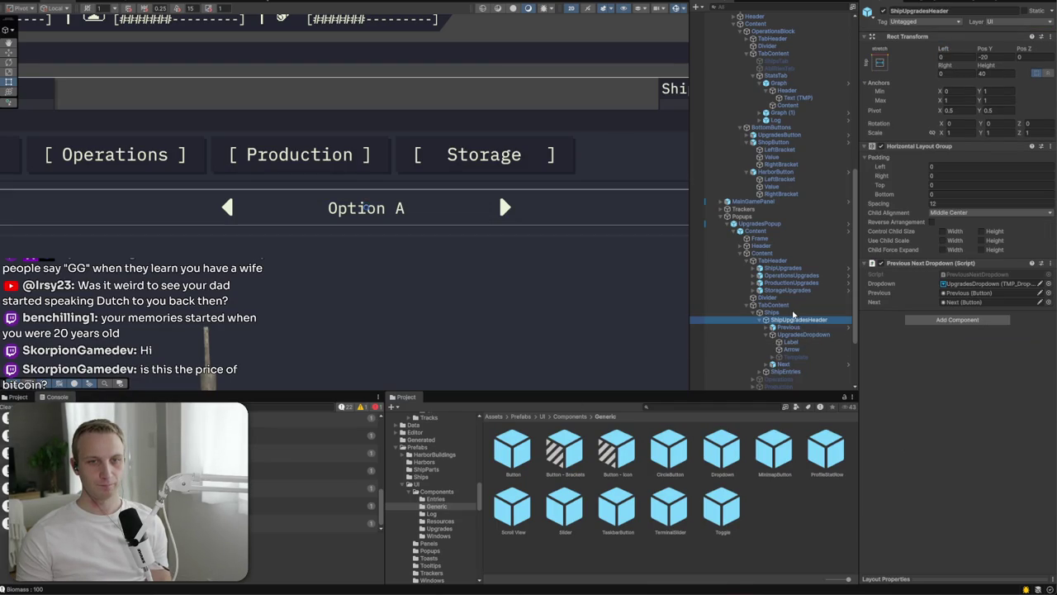
Step: Apply all overrides to the UpgradesPopup prefab
{"action": "left_click", "coordinate": [790, 225]}
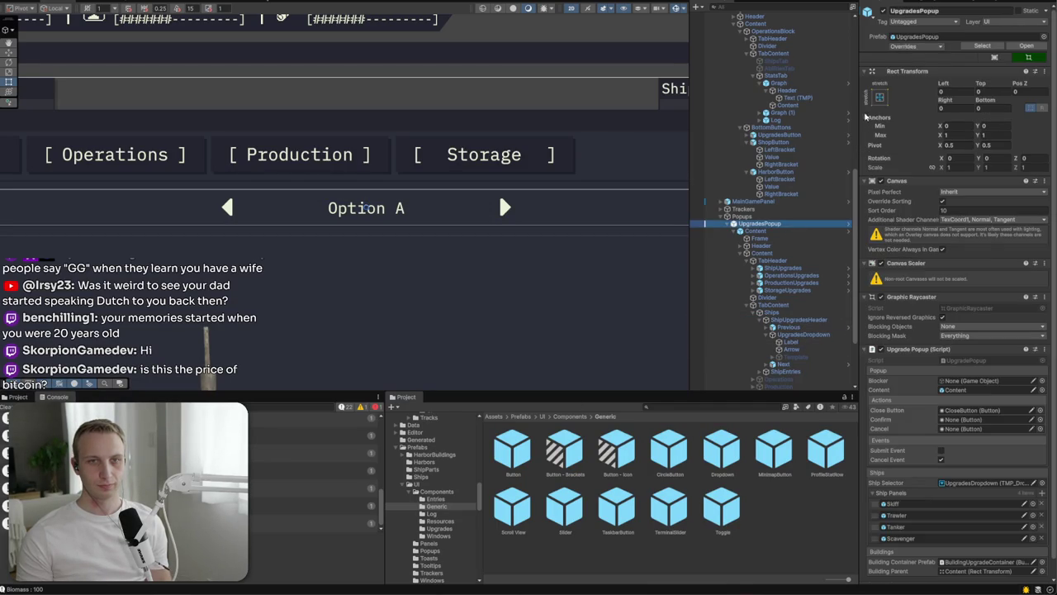
{"action": "left_click", "coordinate": [936, 50]}
{"action": "left_click", "coordinate": [995, 444]}
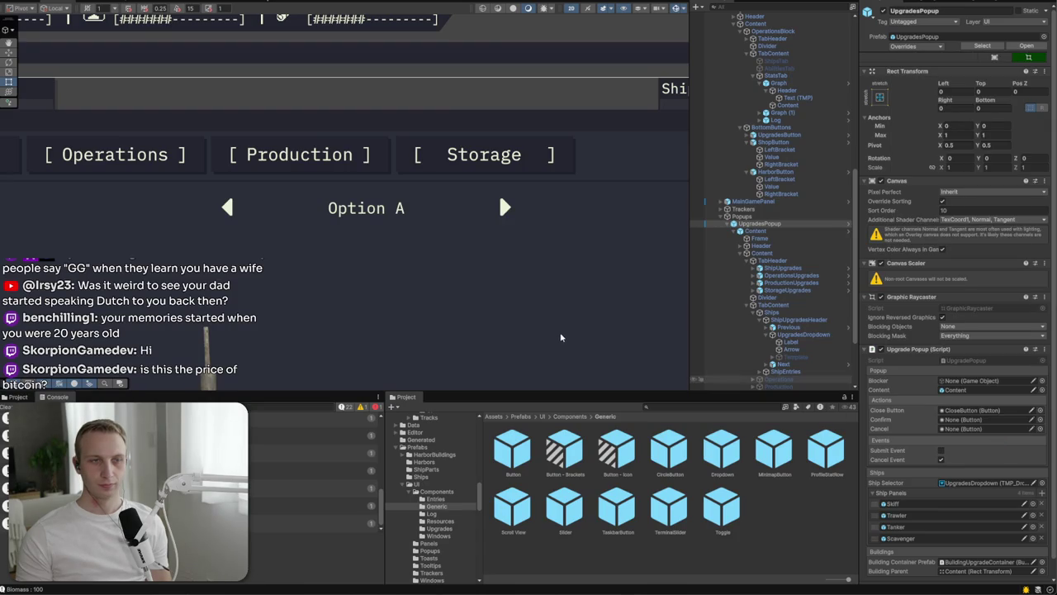
{"action": "scroll", "coordinate": [369, 301], "scroll_direction": "down", "scroll_amount": 5}
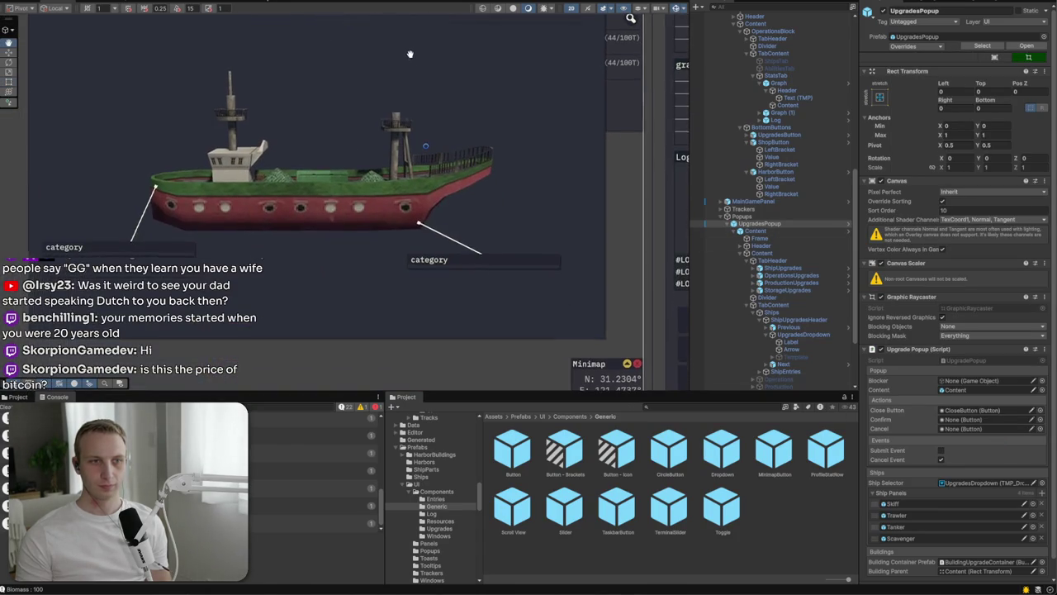
Step: Nudge the right category label up, then duplicate ShipUpgradeContainer and move the copy top-left
{"action": "left_click", "coordinate": [460, 265]}
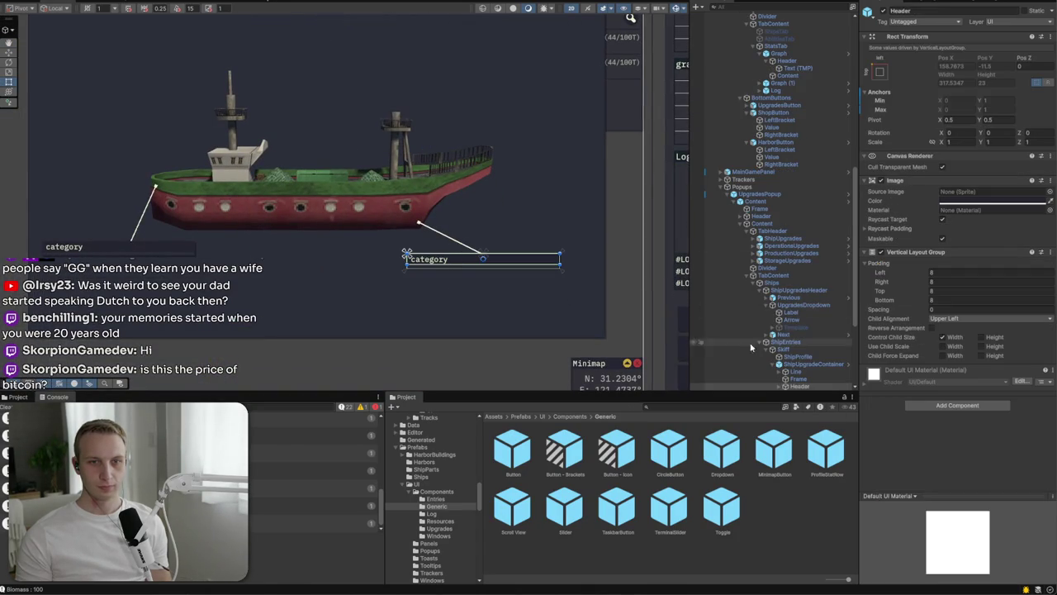
{"action": "left_click", "coordinate": [813, 365]}
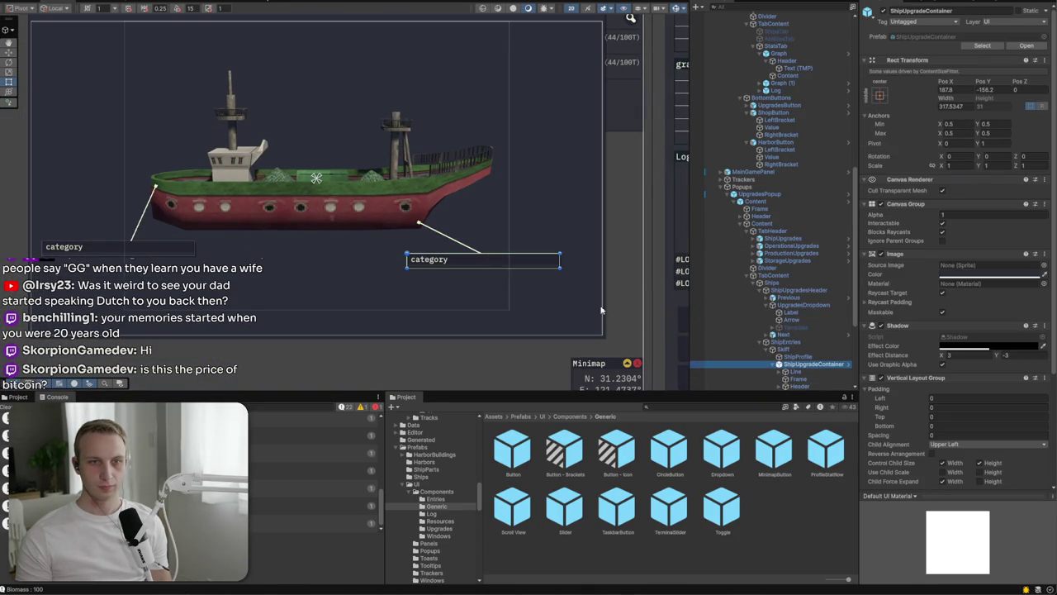
{"action": "scroll", "coordinate": [819, 323], "scroll_direction": "down", "scroll_amount": 3}
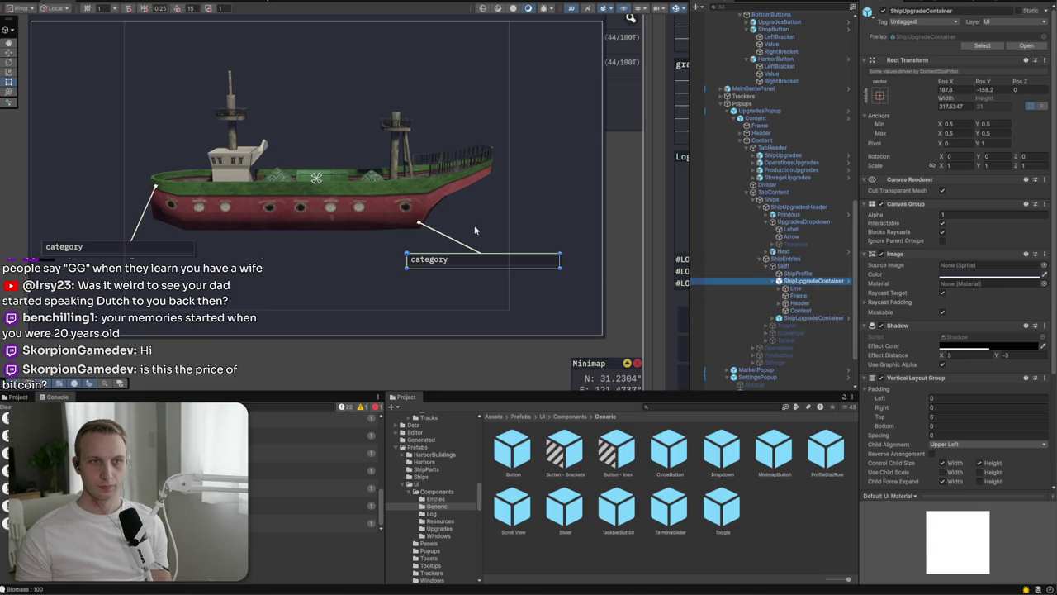
{"action": "scroll", "coordinate": [473, 229], "scroll_direction": "up", "scroll_amount": 2}
{"action": "key", "text": "w"}
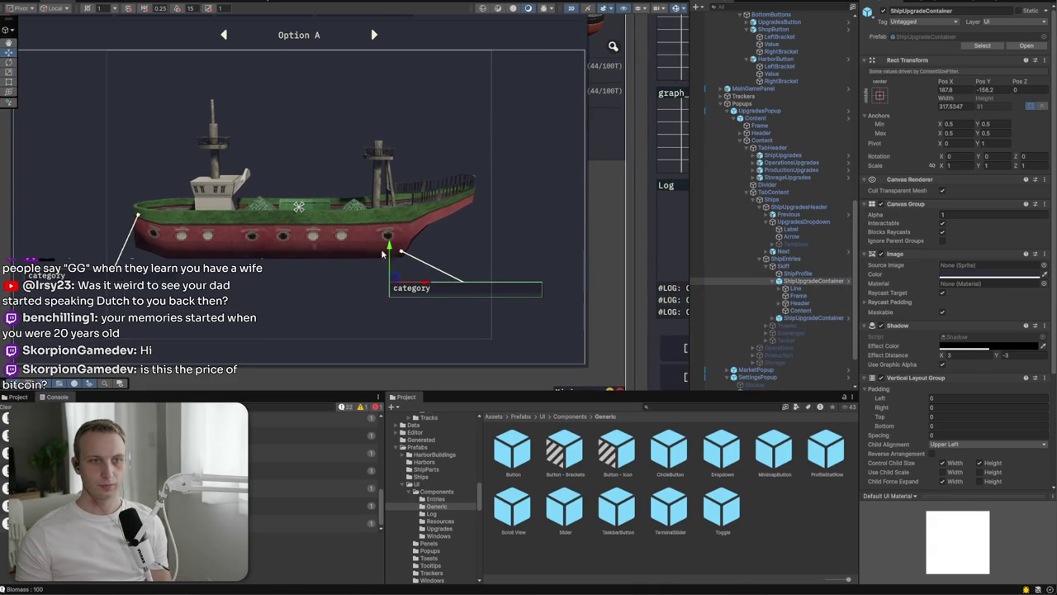
{"action": "left_click_drag", "start_coordinate": [389, 246], "coordinate": [391, 225]}
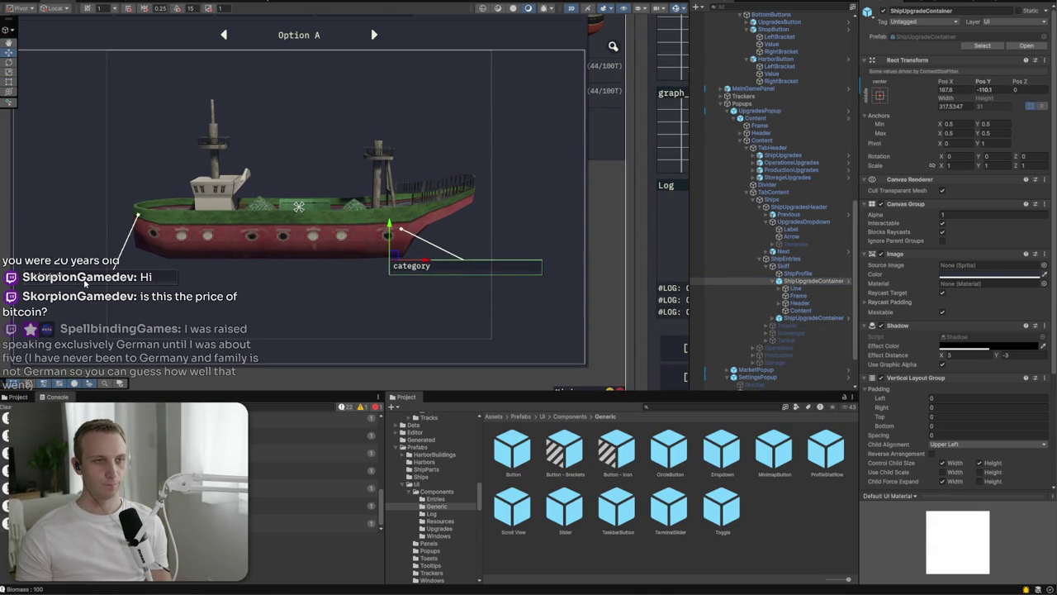
{"action": "left_click", "coordinate": [810, 318]}
{"action": "key", "text": "ctrl+d"}
{"action": "mouse_move", "coordinate": [37, 266]}
{"action": "left_mouse_down"}
{"action": "mouse_move", "coordinate": [46, 175]}
{"action": "mouse_move", "coordinate": [38, 87]}
{"action": "left_mouse_up"}
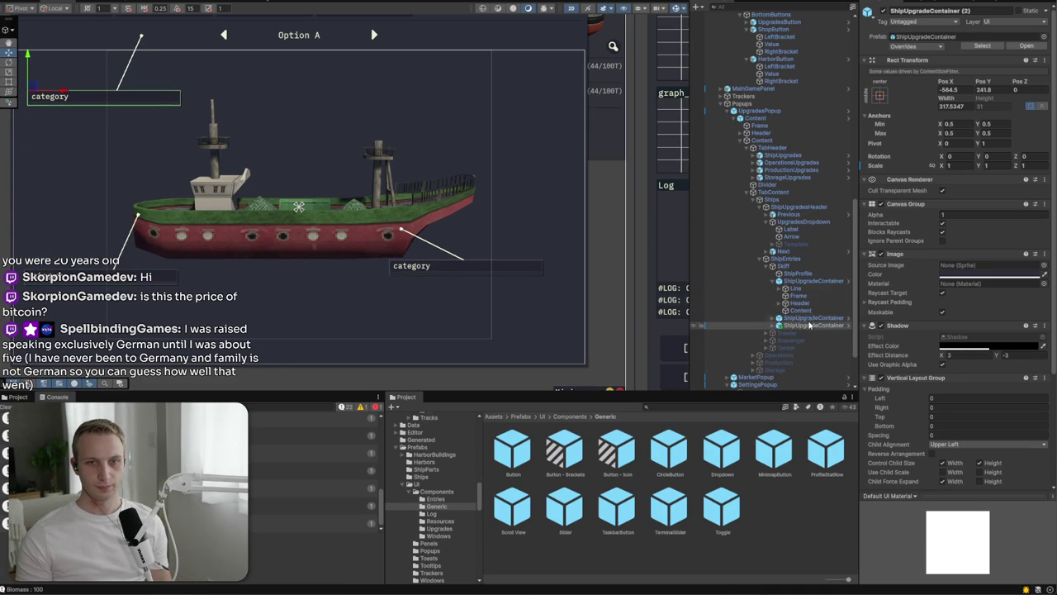
Step: Move the new container's leader line toward the ship and tilt it to a shallower angle
{"action": "left_click", "coordinate": [780, 325]}
{"action": "left_click", "coordinate": [796, 332]}
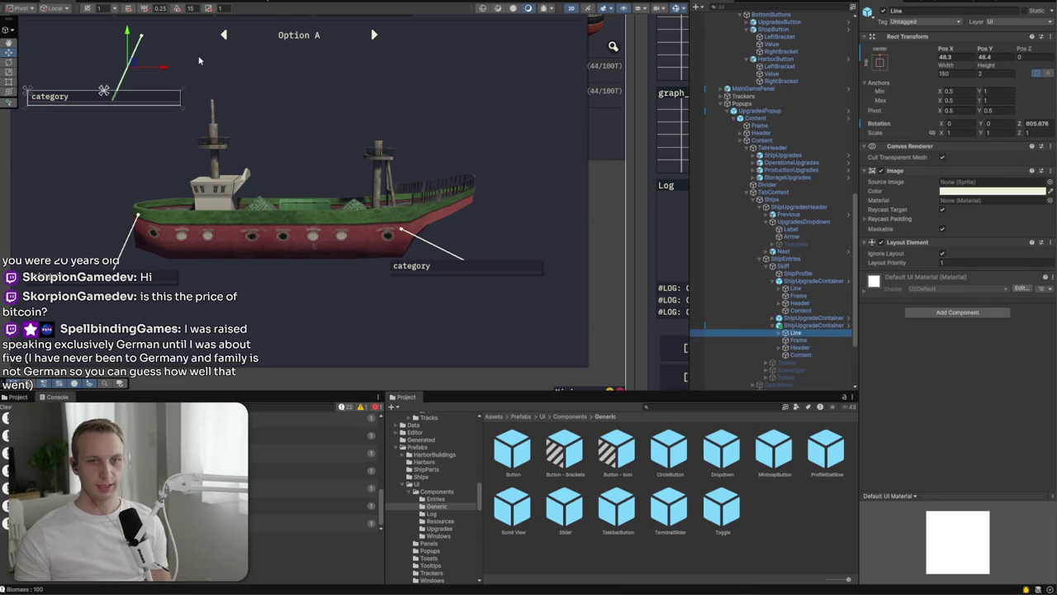
{"action": "mouse_move", "coordinate": [130, 68]}
{"action": "left_mouse_down"}
{"action": "mouse_move", "coordinate": [248, 71]}
{"action": "mouse_move", "coordinate": [194, 72]}
{"action": "mouse_move", "coordinate": [188, 116]}
{"action": "left_mouse_up"}
{"action": "key", "text": "e"}
{"action": "key", "text": "w"}
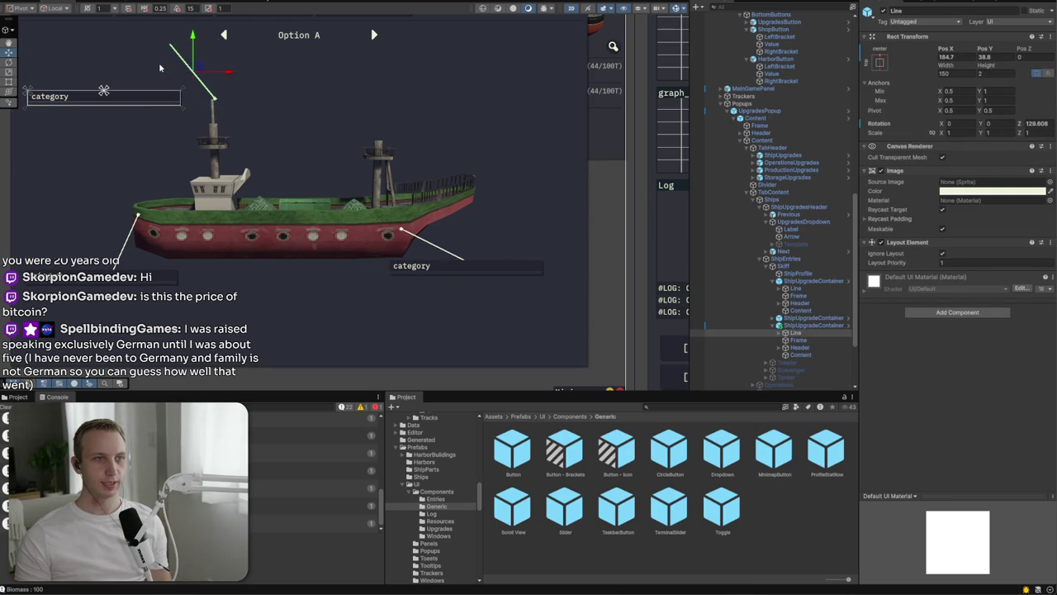
{"action": "left_click_drag", "start_coordinate": [198, 72], "coordinate": [204, 122]}
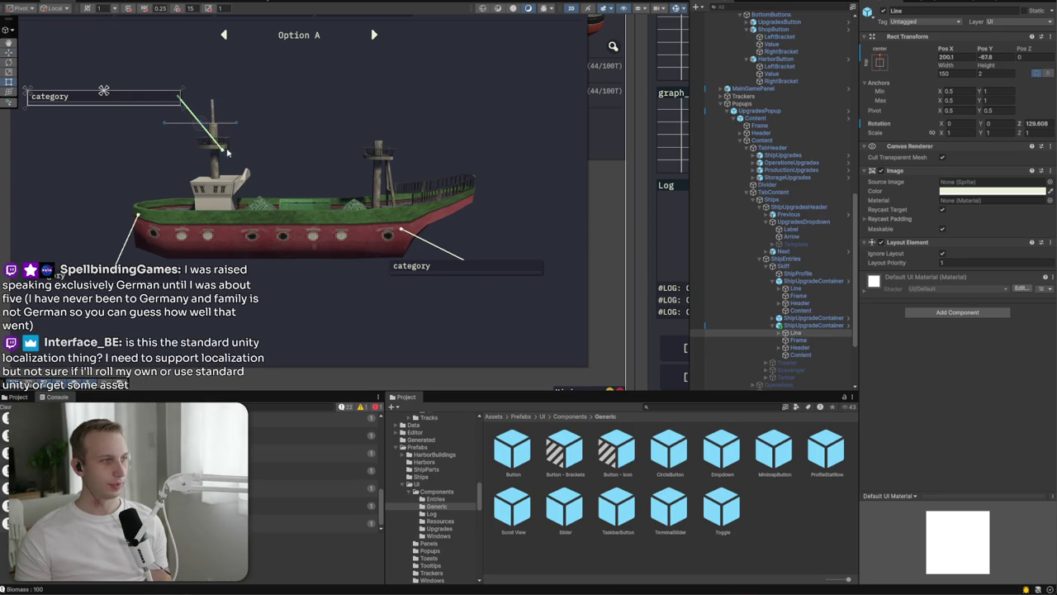
{"action": "key", "text": "y"}
{"action": "key", "text": "t"}
{"action": "key", "text": "e"}
{"action": "left_click_drag", "start_coordinate": [228, 152], "coordinate": [221, 144]}
{"action": "key", "text": "w"}
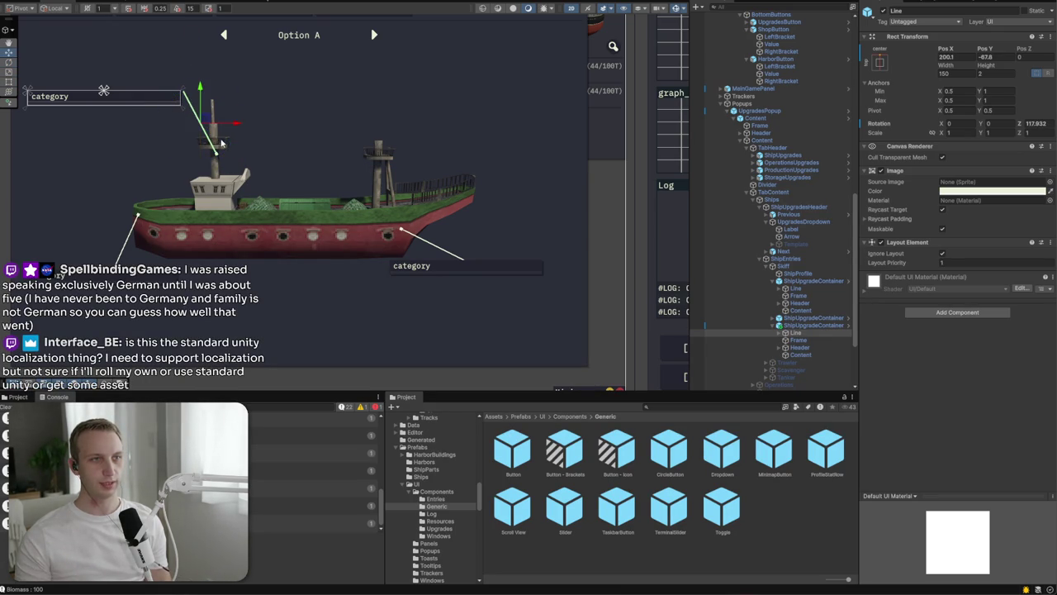
Step: Set the leader line's Width to 200 and lower it to meet the cabin mast
{"action": "left_click", "coordinate": [940, 85]}
{"action": "left_click", "coordinate": [946, 74]}
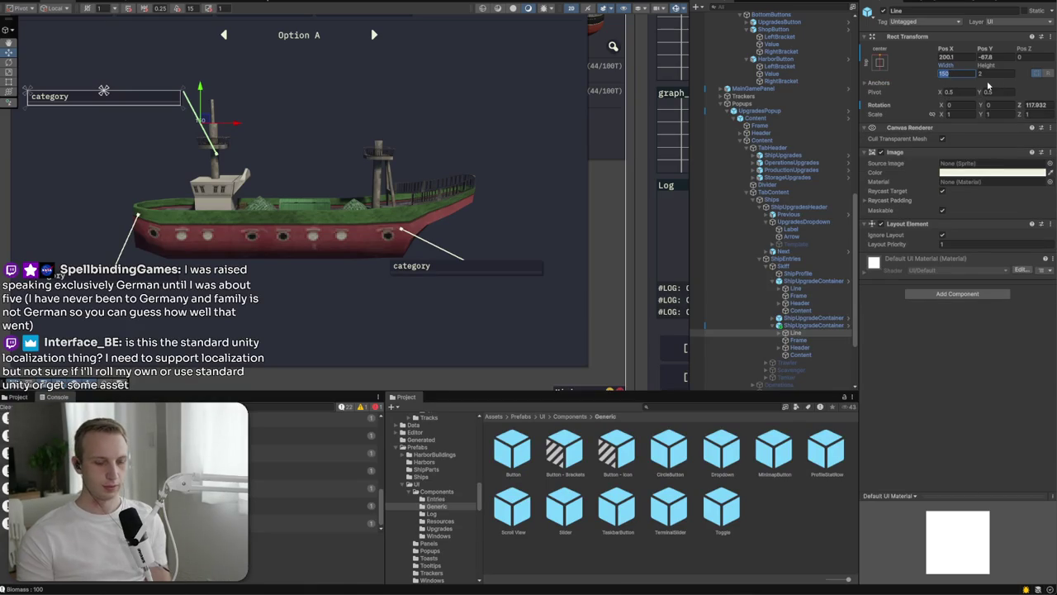
{"action": "type", "text": "200"}
{"action": "left_click_drag", "start_coordinate": [203, 131], "coordinate": [209, 140]}
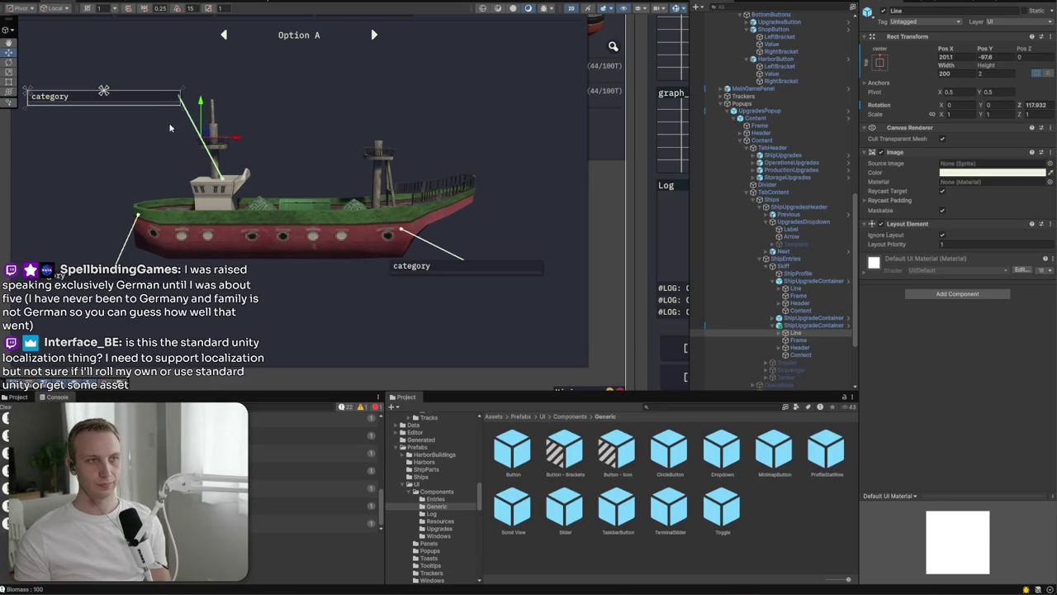
{"action": "left_click_drag", "start_coordinate": [190, 154], "coordinate": [220, 194]}
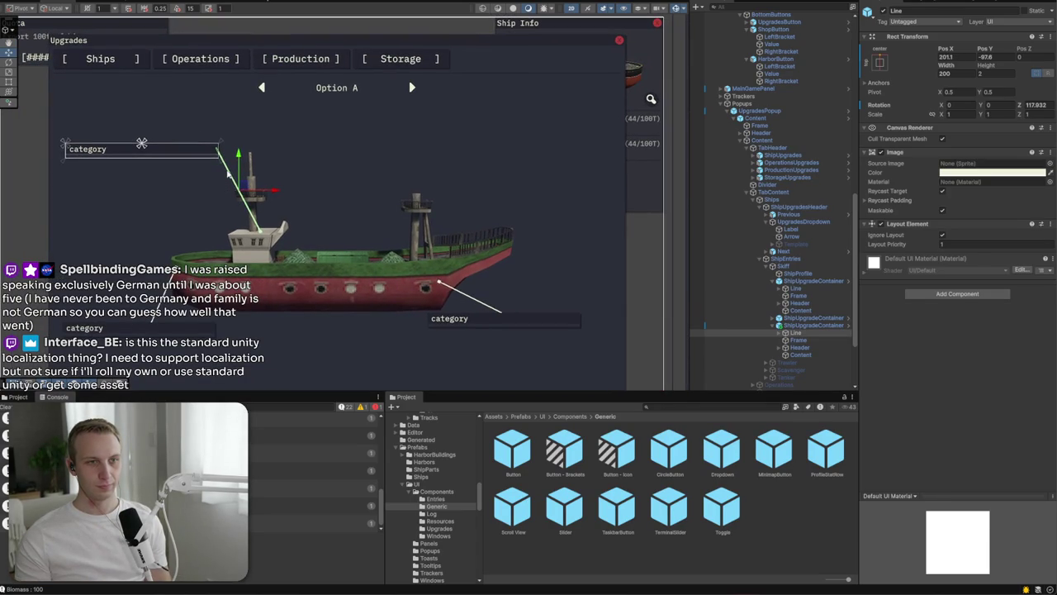
{"action": "left_click_drag", "start_coordinate": [188, 325], "coordinate": [267, 217]}
{"action": "left_click", "coordinate": [262, 216]}
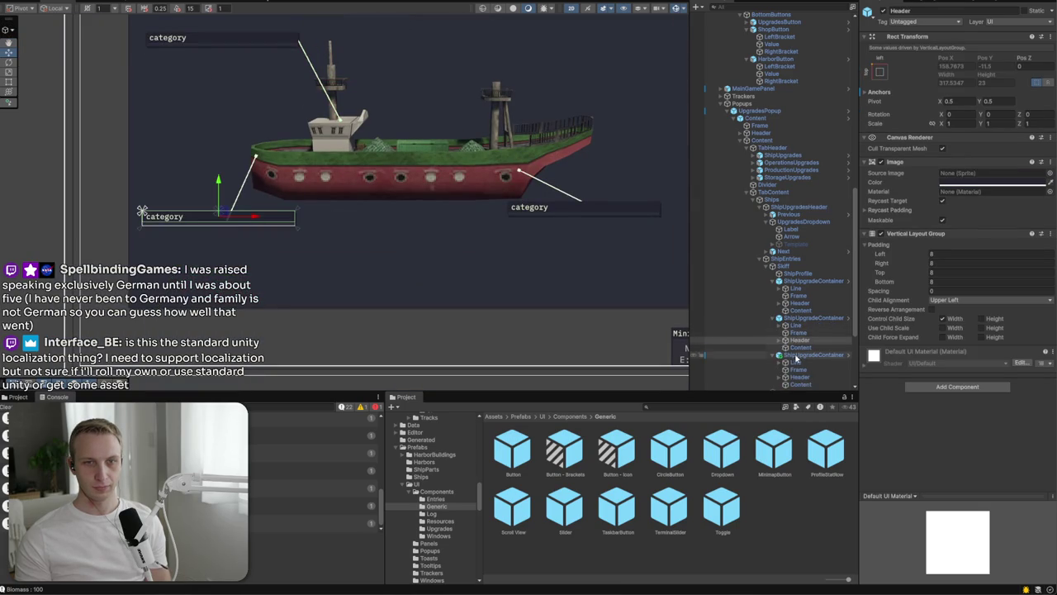
Step: Duplicate the upgrade container again and move the copy to the preview's right side
{"action": "left_click", "coordinate": [779, 356]}
{"action": "key", "text": "ctrl+d"}
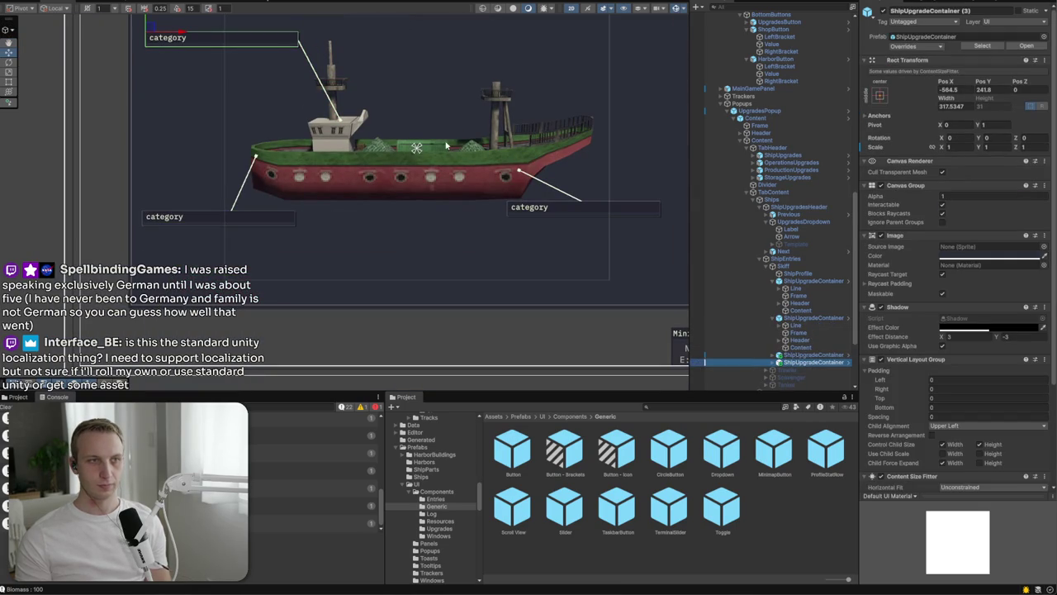
{"action": "scroll", "coordinate": [128, 150], "scroll_direction": "up", "scroll_amount": 2}
{"action": "scroll", "coordinate": [128, 150], "scroll_direction": "down", "scroll_amount": 5}
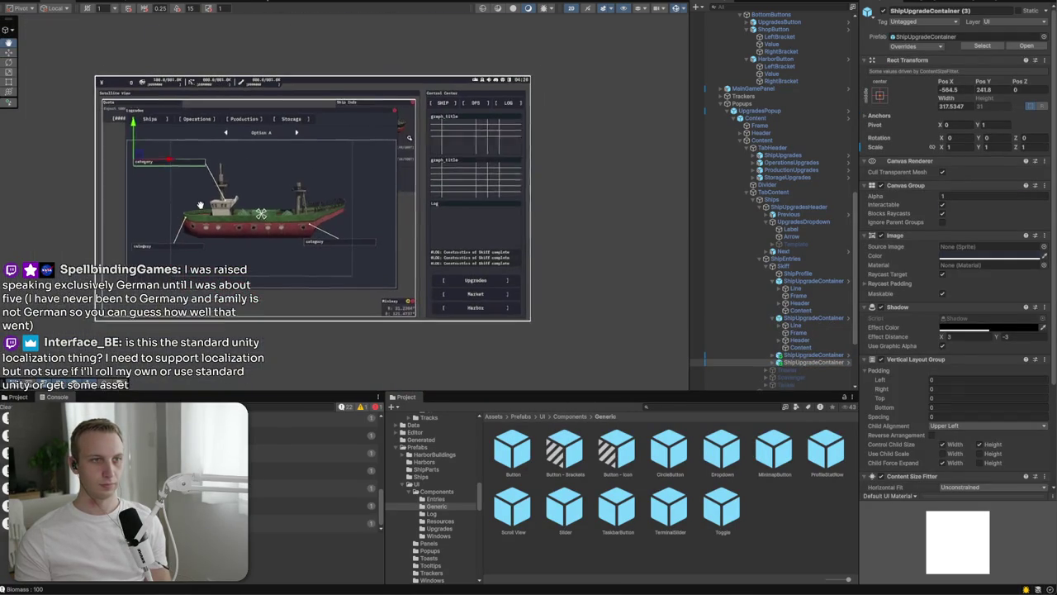
{"action": "left_click_drag", "start_coordinate": [233, 152], "coordinate": [315, 154]}
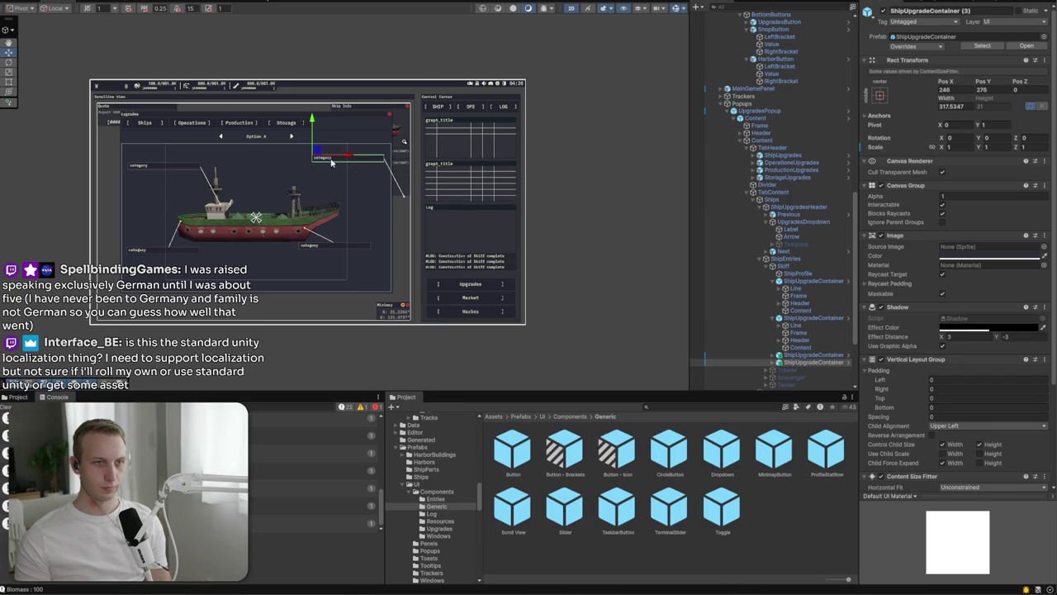
Step: Raise ShipUpgradeContainer (3) slightly and slide its leader line to the left
{"action": "left_click", "coordinate": [774, 362]}
{"action": "left_click", "coordinate": [796, 369]}
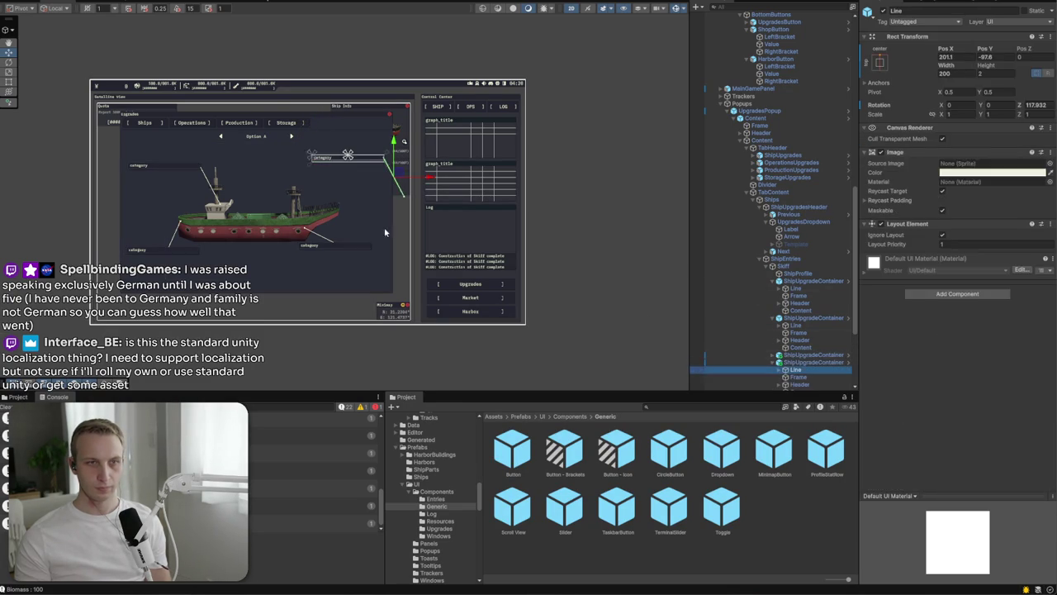
{"action": "scroll", "coordinate": [361, 217], "scroll_direction": "up", "scroll_amount": 5}
{"action": "left_click_drag", "start_coordinate": [316, 208], "coordinate": [378, 279]}
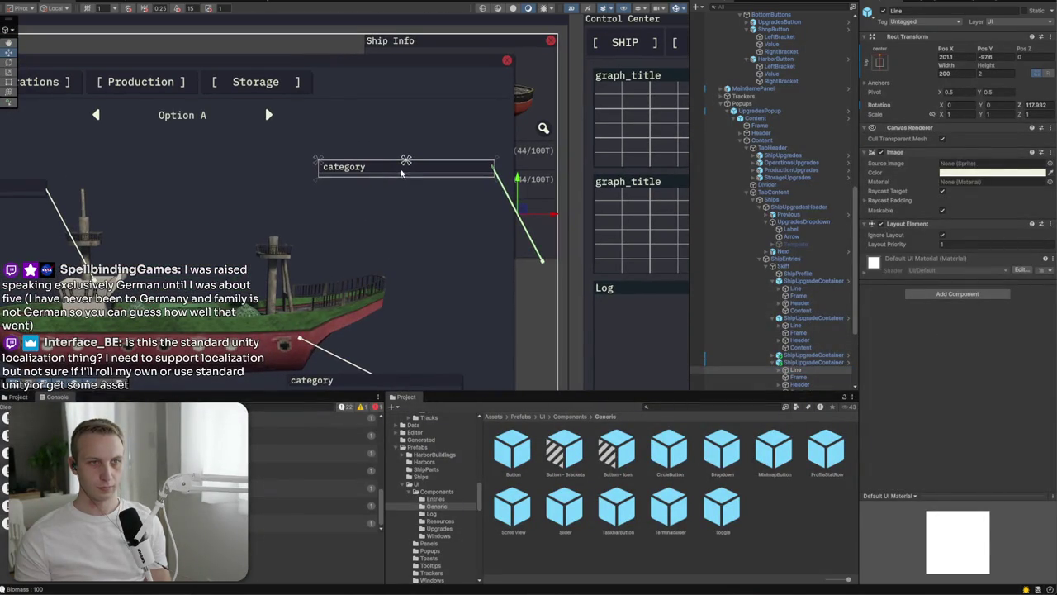
{"action": "left_click", "coordinate": [797, 377]}
{"action": "left_click", "coordinate": [797, 369]}
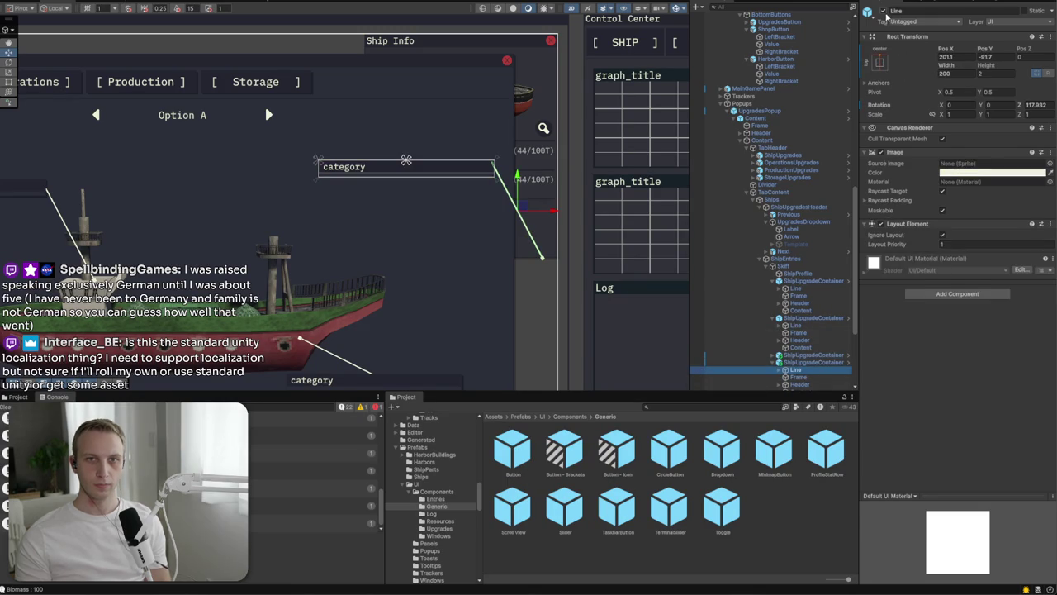
{"action": "left_click", "coordinate": [397, 164]}
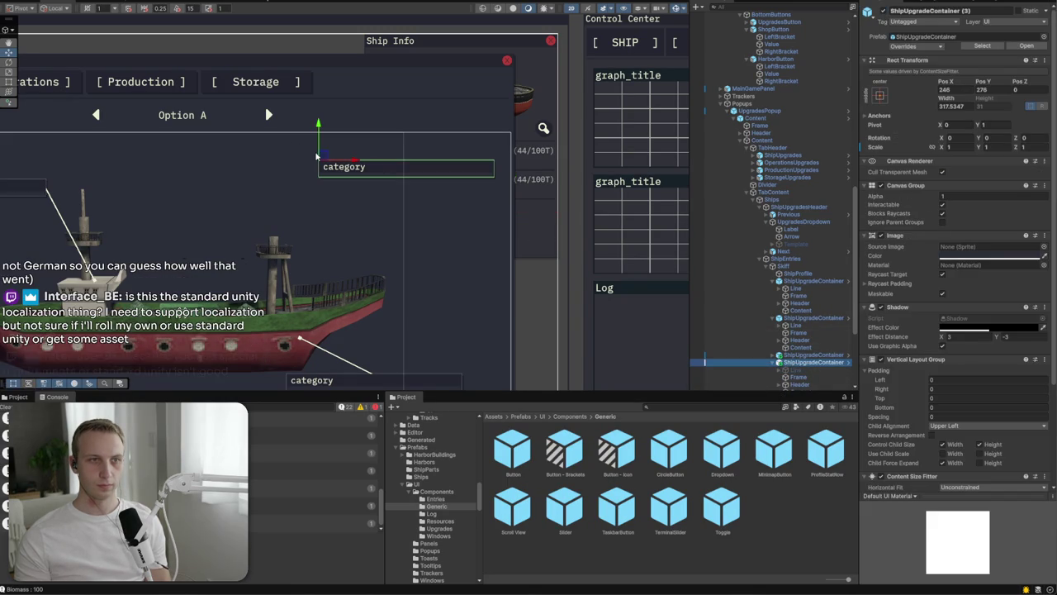
{"action": "left_click_drag", "start_coordinate": [317, 157], "coordinate": [325, 139]}
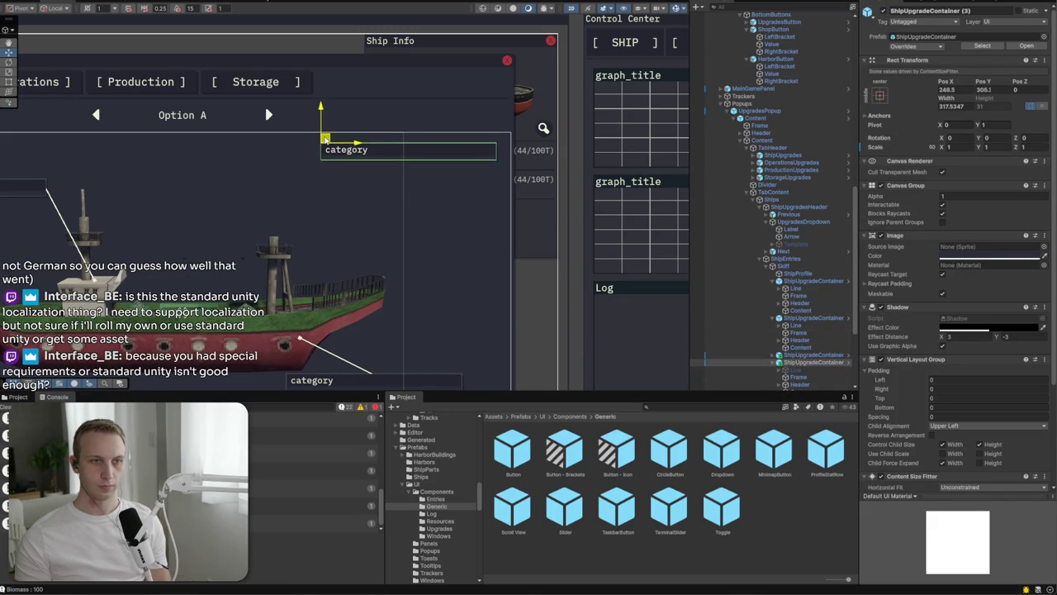
{"action": "left_click", "coordinate": [789, 369]}
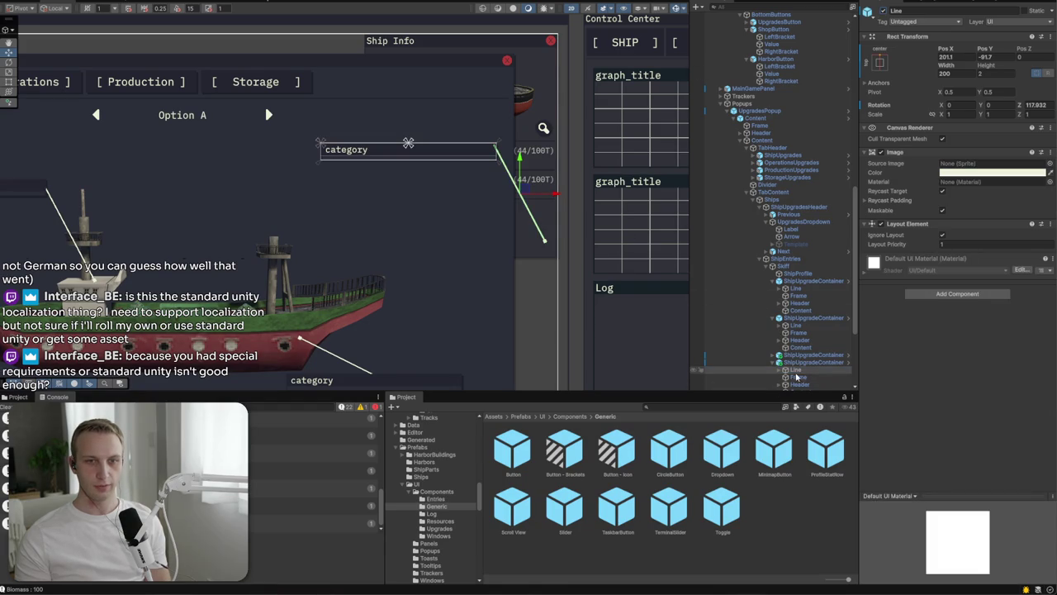
{"action": "mouse_move", "coordinate": [522, 191]}
{"action": "left_mouse_down"}
{"action": "mouse_move", "coordinate": [219, 216]}
{"action": "mouse_move", "coordinate": [246, 248]}
{"action": "mouse_move", "coordinate": [241, 263]}
{"action": "mouse_move", "coordinate": [263, 224]}
{"action": "left_mouse_up"}
{"action": "key", "text": "e"}
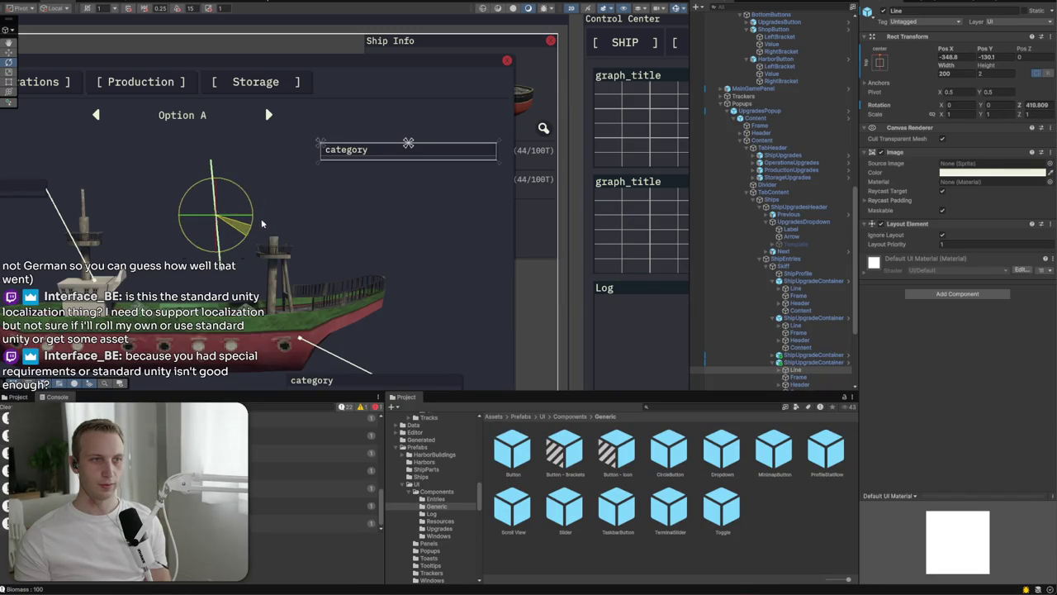
Step: Undo the stray rotation, set the line's rotation to 60 and width to 300
{"action": "key", "text": "ctrl+z"}
{"action": "mouse_move", "coordinate": [220, 255]}
{"action": "left_mouse_down"}
{"action": "mouse_move", "coordinate": [192, 247]}
{"action": "mouse_move", "coordinate": [173, 216]}
{"action": "left_mouse_up"}
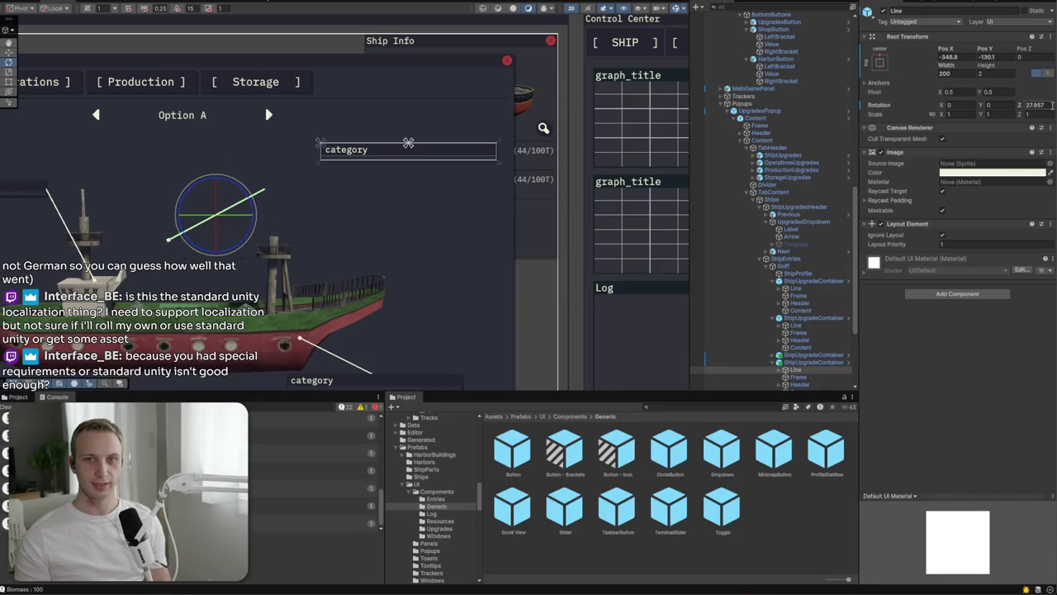
{"action": "type", "text": "20"}
{"action": "key", "text": "BackSpace"}
{"action": "key", "text": "BackSpace"}
{"action": "type", "text": "50"}
{"action": "key", "text": "BackSpace"}
{"action": "key", "text": "BackSpace"}
{"action": "type", "text": "60"}
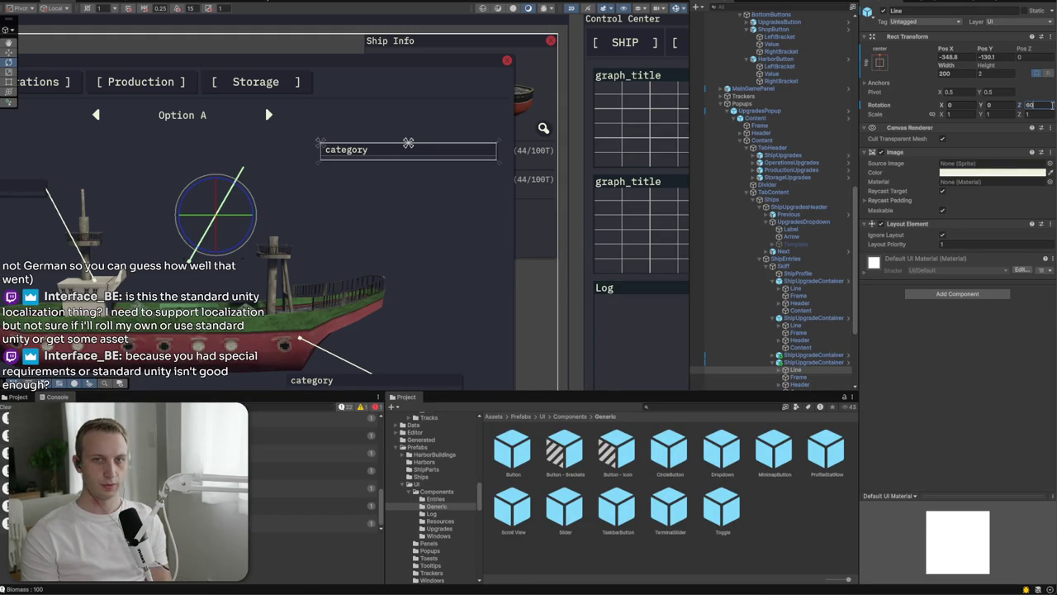
{"action": "key", "text": "Return"}
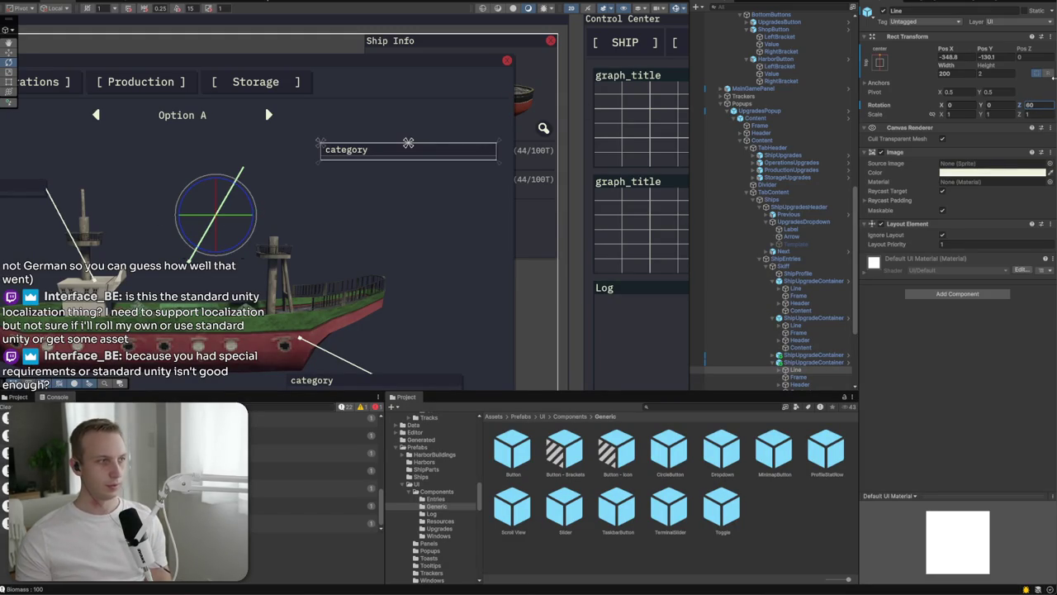
{"action": "type", "text": "300"}
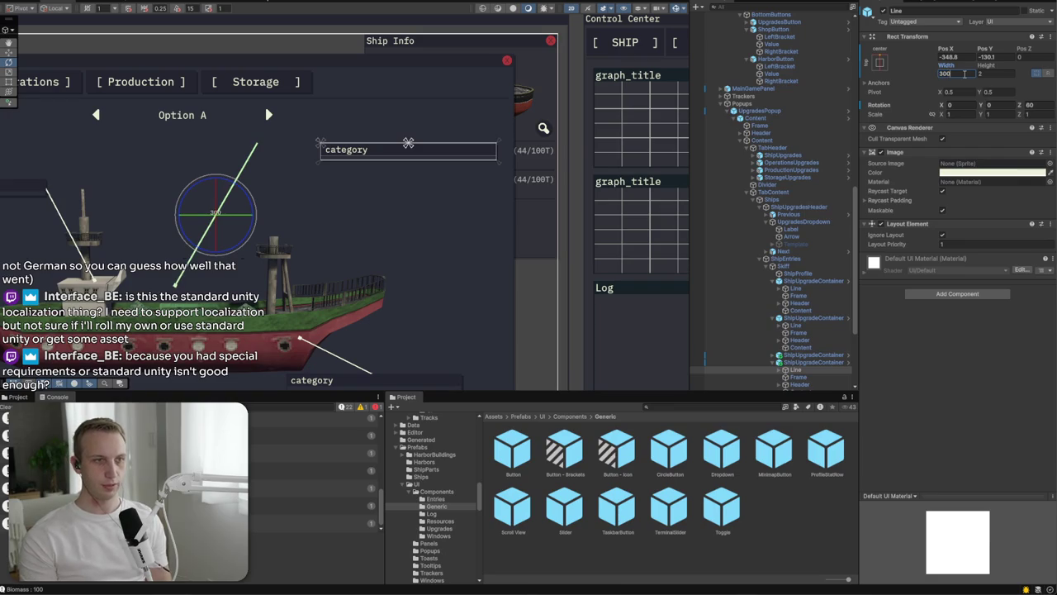
{"action": "left_click", "coordinate": [781, 368]}
{"action": "key", "text": "w"}
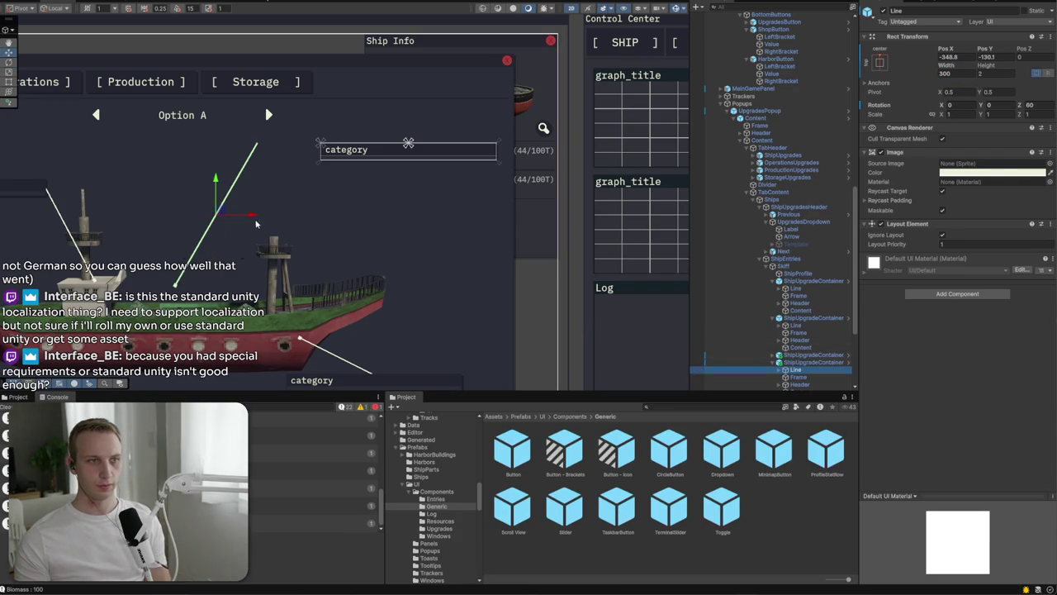
{"action": "mouse_move", "coordinate": [223, 217]}
{"action": "left_mouse_down"}
{"action": "mouse_move", "coordinate": [281, 225]}
{"action": "mouse_move", "coordinate": [290, 215]}
{"action": "left_mouse_up"}
Step: Change the line's rotation to 50 and align it with the top-right label
{"action": "type", "text": "50"}
{"action": "key", "text": "Return"}
{"action": "left_click_drag", "start_coordinate": [283, 217], "coordinate": [277, 214]}
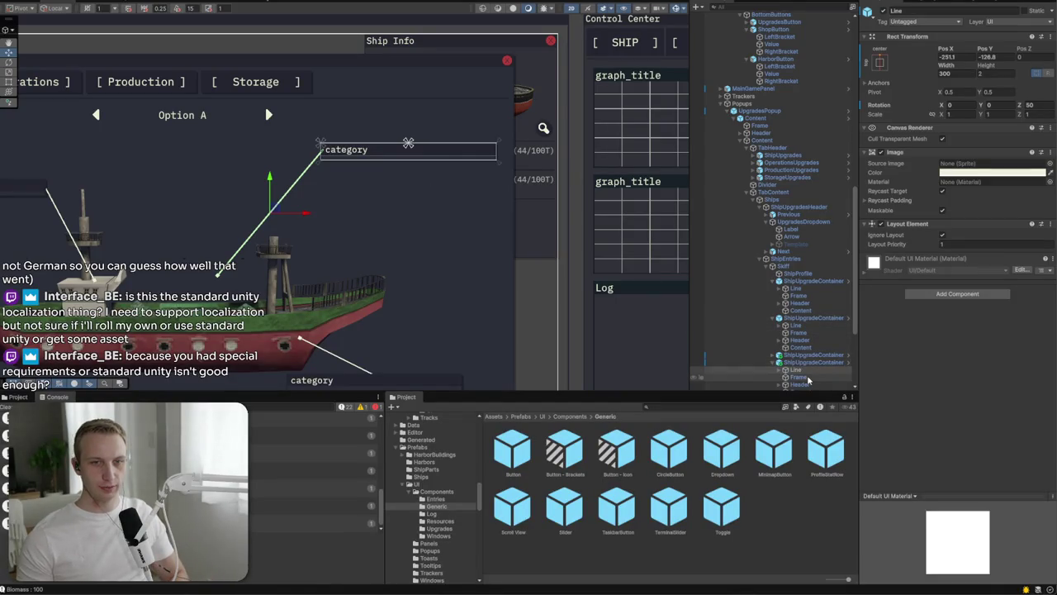
{"action": "scroll", "coordinate": [808, 379], "scroll_direction": "down", "scroll_amount": 2}
{"action": "left_click", "coordinate": [808, 330]}
{"action": "left_click", "coordinate": [780, 330]}
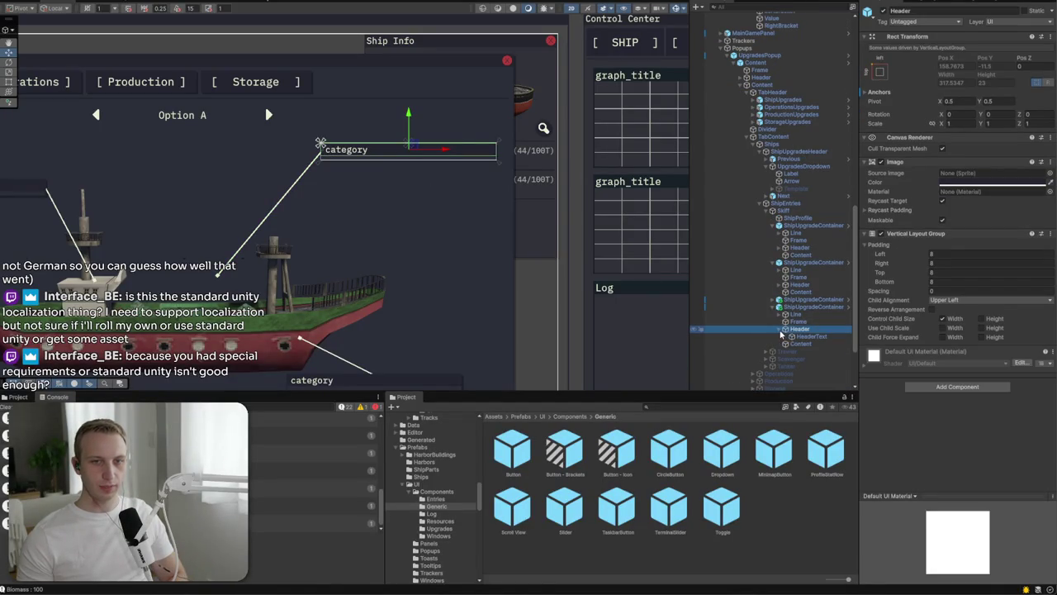
Step: Select the header text and then the ShipProfile ship image
{"action": "left_click", "coordinate": [793, 337]}
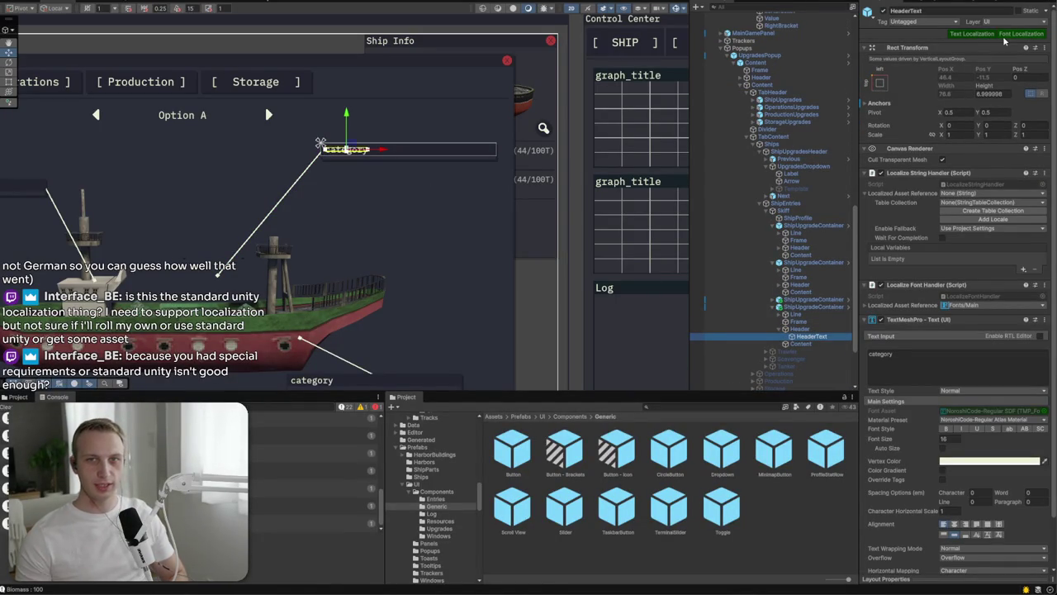
{"action": "scroll", "coordinate": [923, 314], "scroll_direction": "down", "scroll_amount": 2}
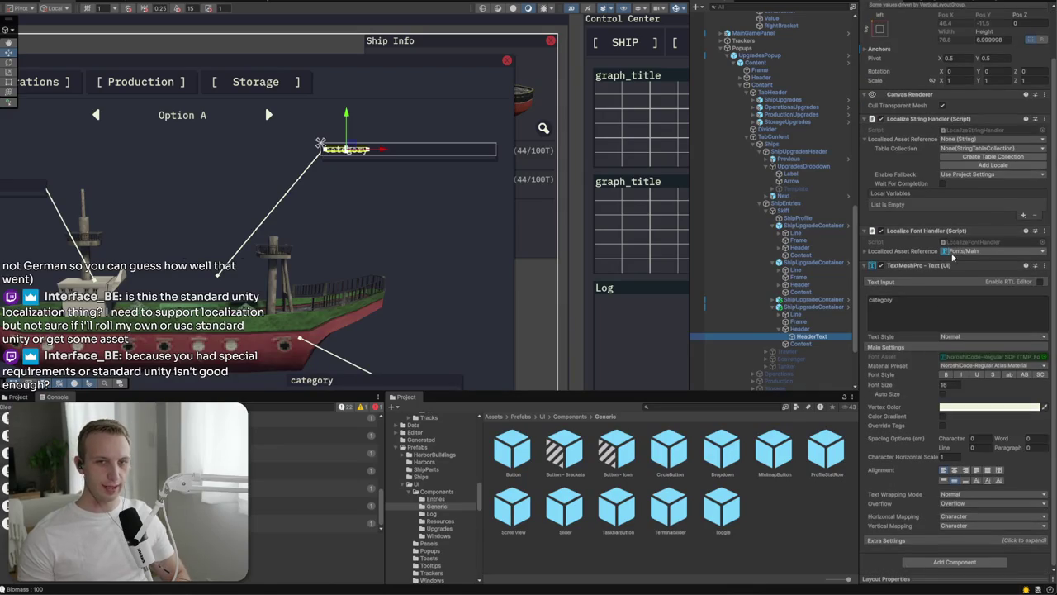
{"action": "left_click", "coordinate": [337, 252]}
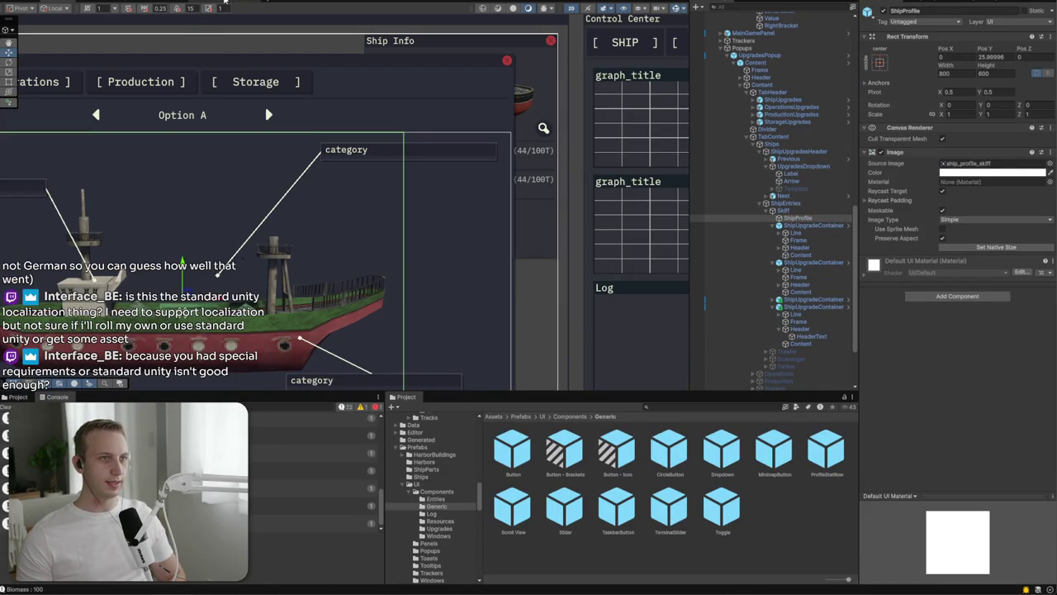
Step: Browse the General, Resources and Ships localization tables, then return to the Game view
{"action": "left_click", "coordinate": [224, 3]}
{"action": "left_click", "coordinate": [55, 131]}
{"action": "left_click", "coordinate": [60, 121]}
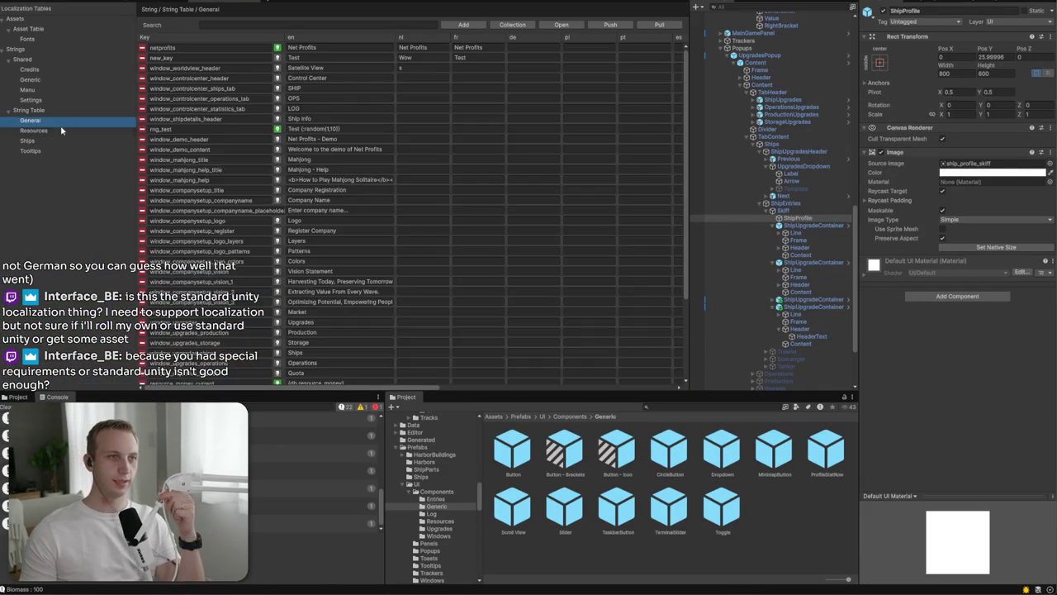
{"action": "left_click", "coordinate": [57, 139]}
{"action": "left_click", "coordinate": [63, 151]}
{"action": "left_click", "coordinate": [66, 131]}
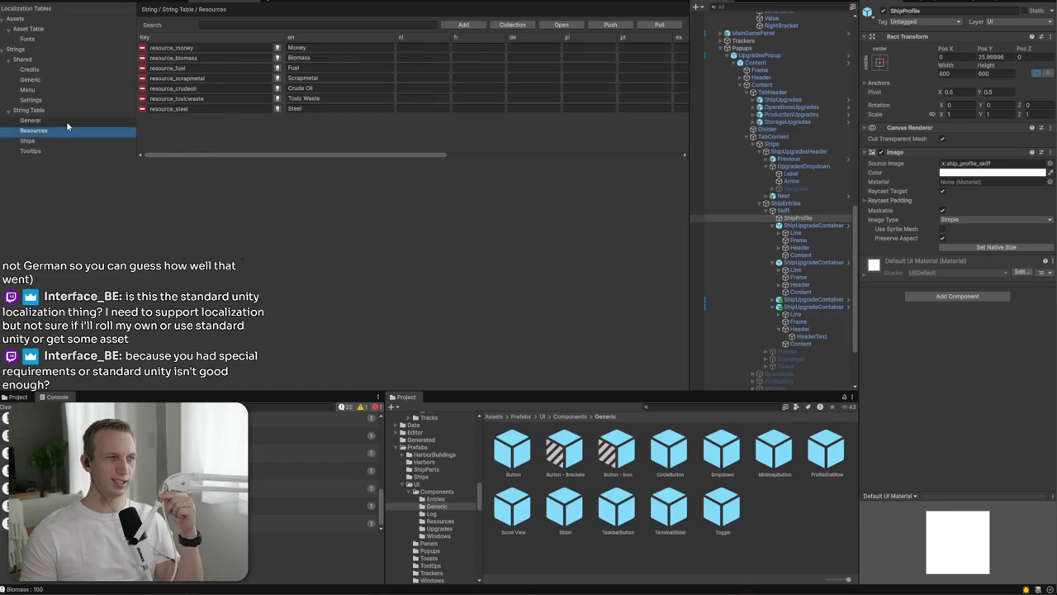
{"action": "left_click", "coordinate": [66, 121]}
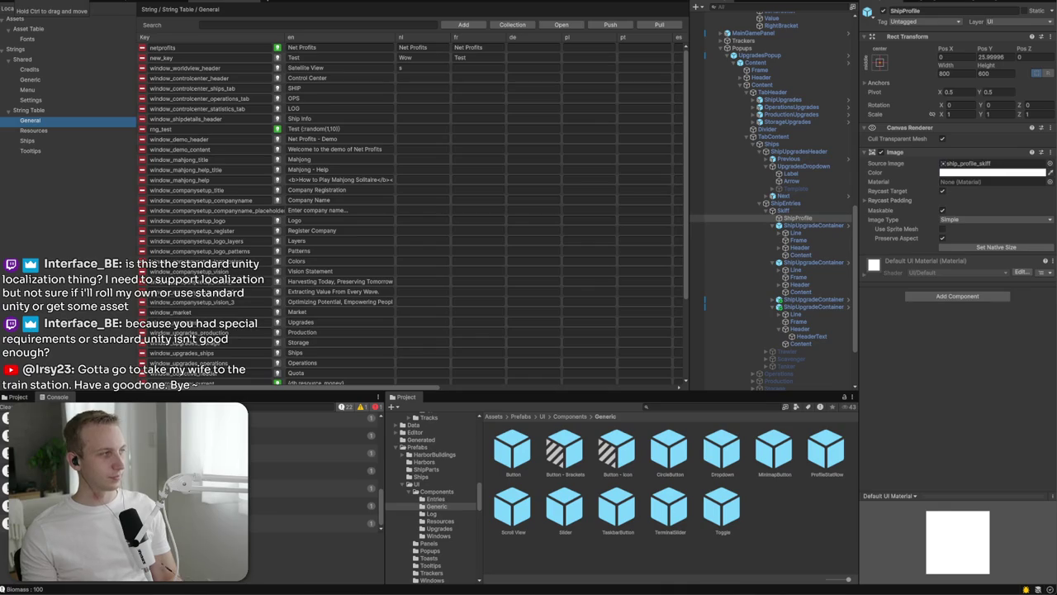
{"action": "key", "text": "ctrl+2"}
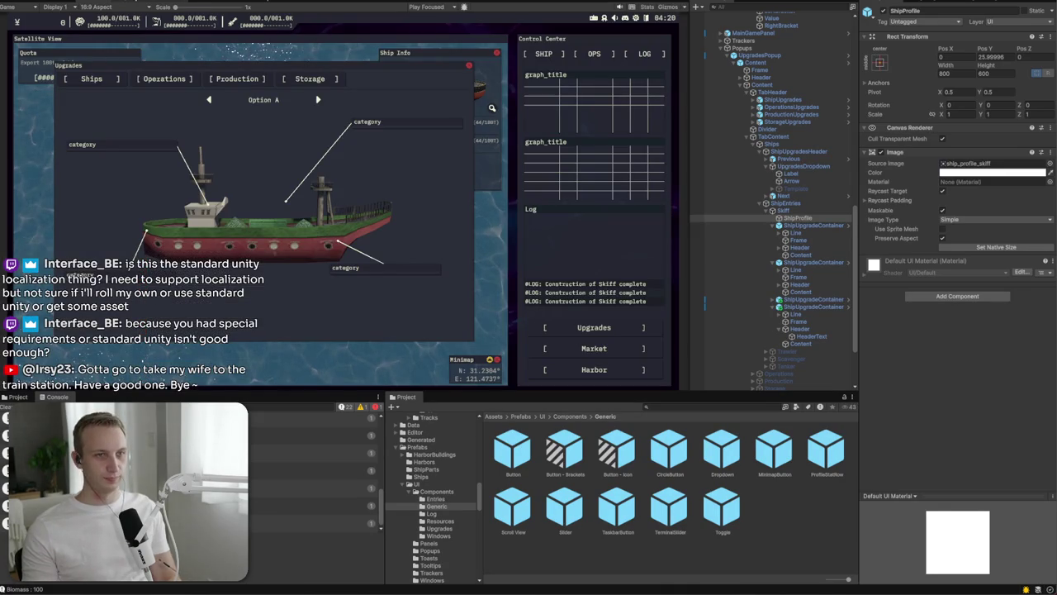
{"action": "left_click", "coordinate": [808, 212]}
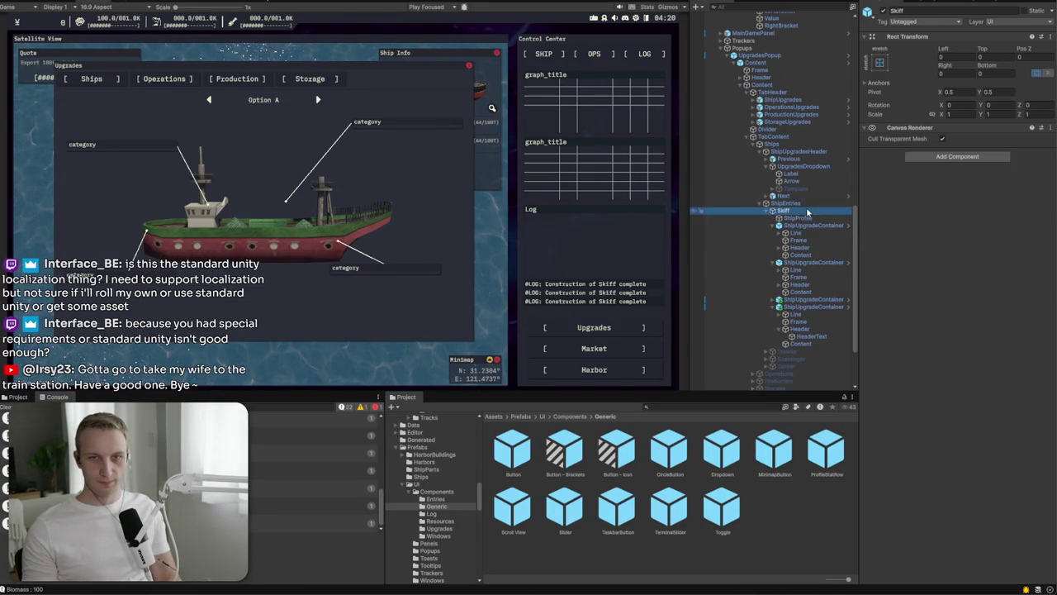
{"action": "left_click", "coordinate": [784, 203]}
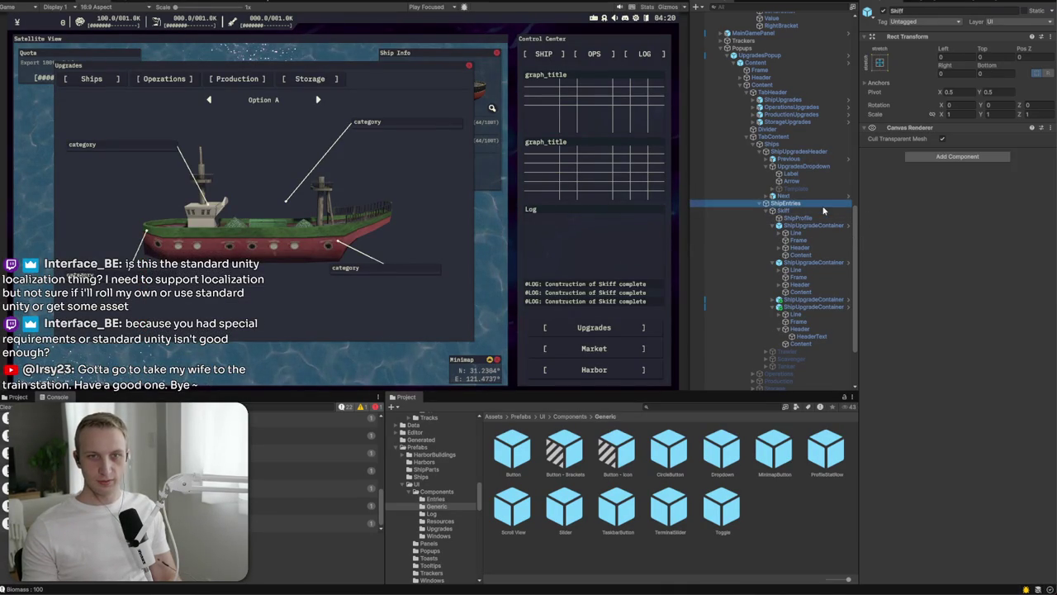
{"action": "left_click", "coordinate": [771, 146]}
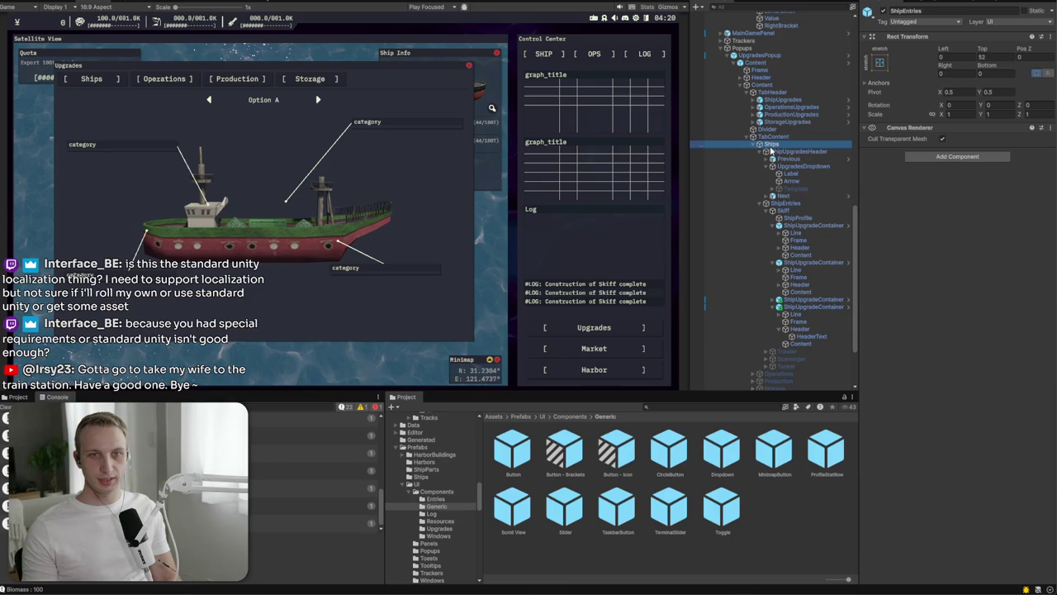
{"action": "left_click", "coordinate": [767, 63]}
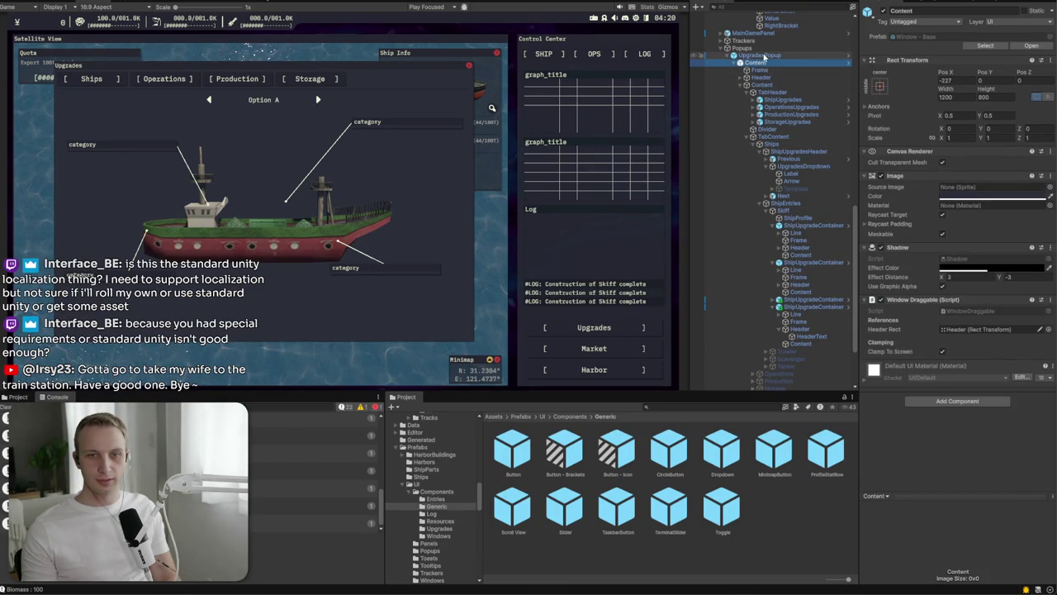
{"action": "left_click", "coordinate": [765, 56]}
{"action": "scroll", "coordinate": [947, 366], "scroll_direction": "down", "scroll_amount": 1}
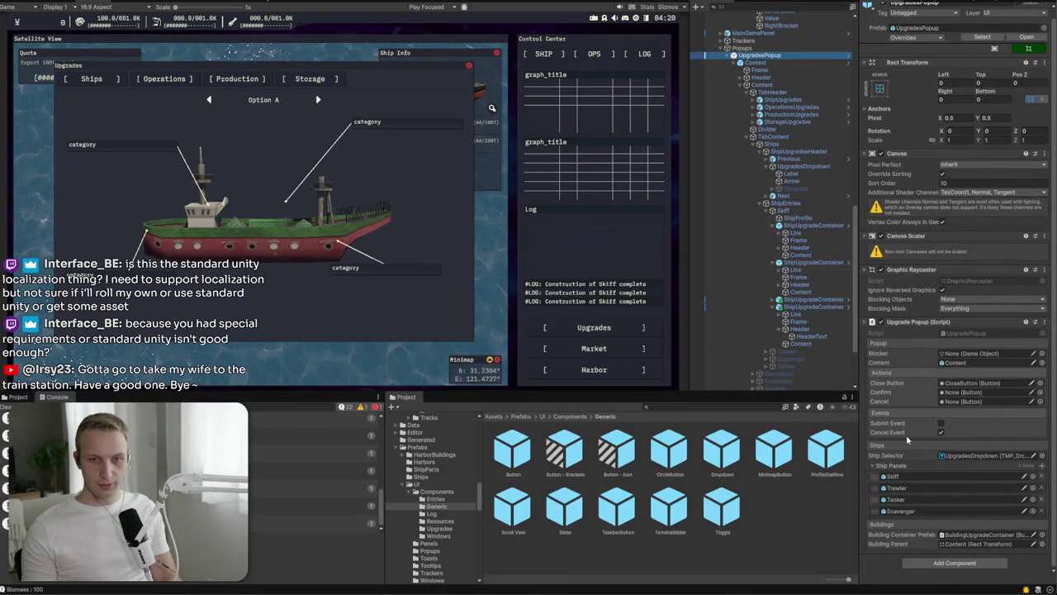
{"action": "left_click", "coordinate": [896, 477]}
{"action": "left_click", "coordinate": [806, 212]}
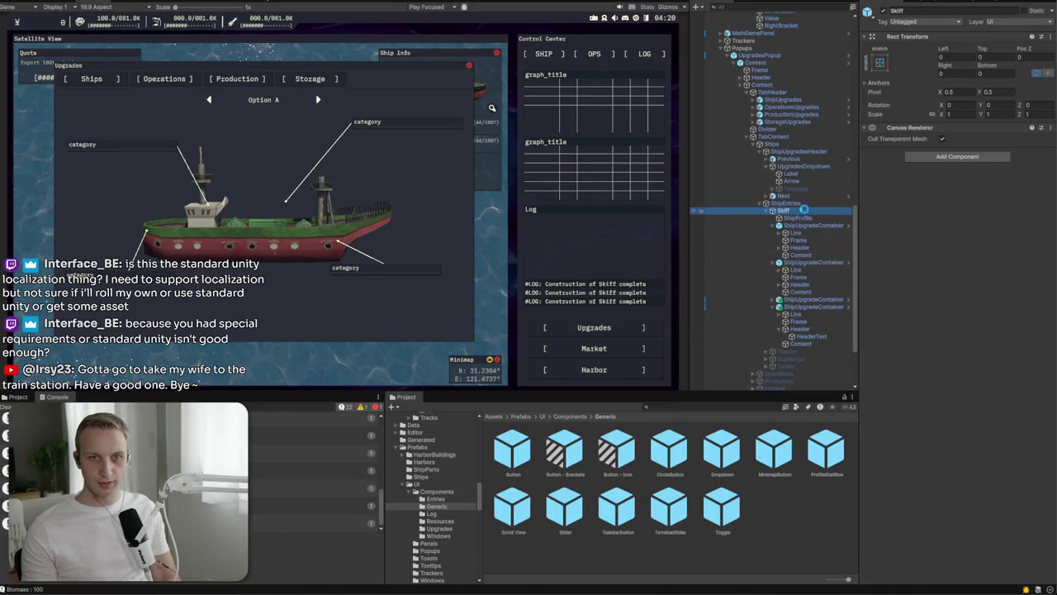
{"action": "left_click", "coordinate": [818, 306]}
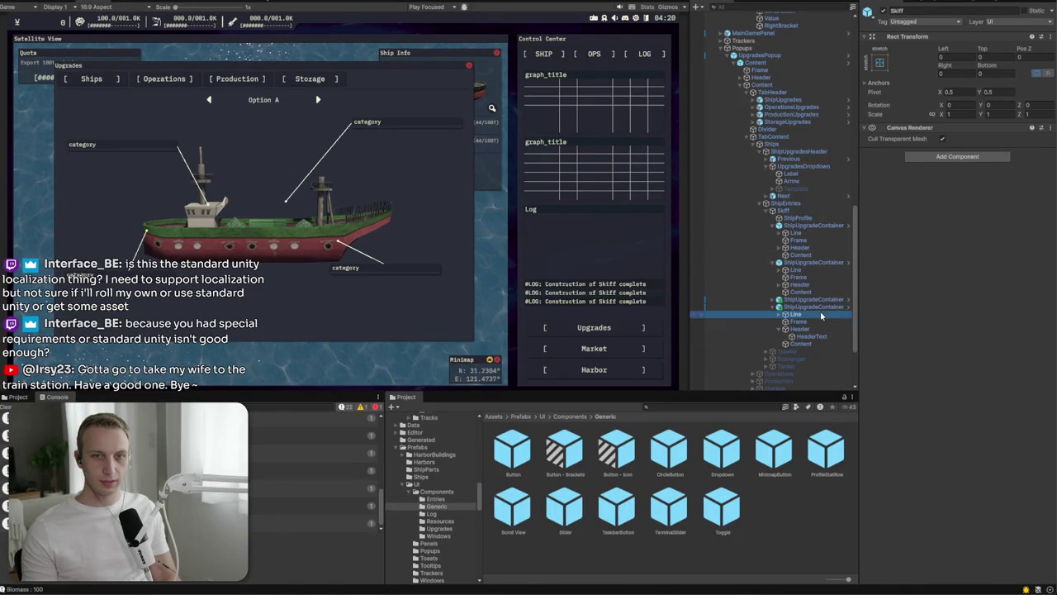
Step: Set the first Skiff upgrade container's Category to Storage
{"action": "scroll", "coordinate": [959, 360], "scroll_direction": "down", "scroll_amount": 3}
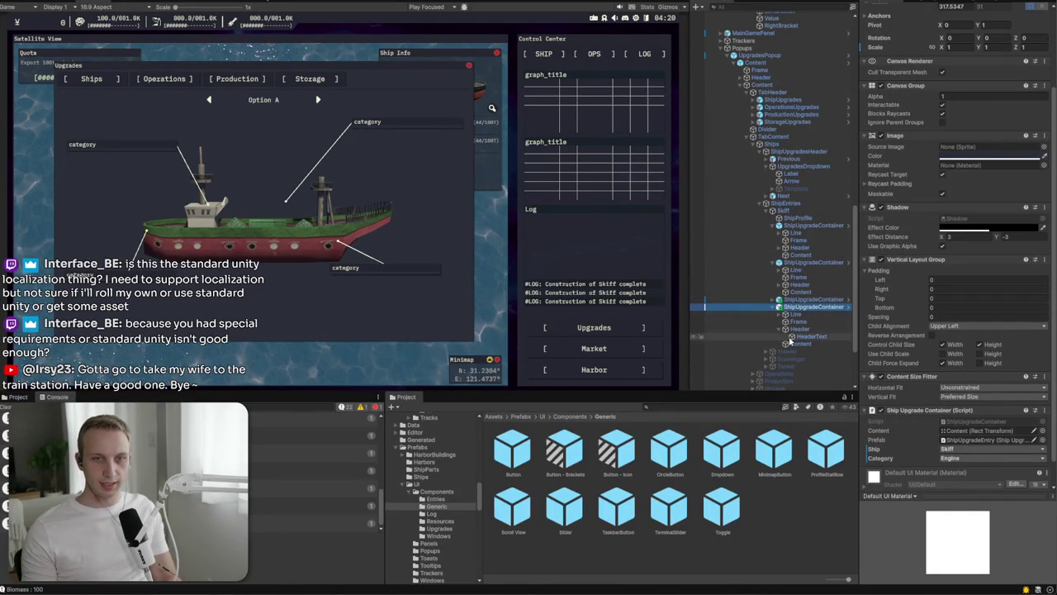
{"action": "left_click", "coordinate": [955, 459]}
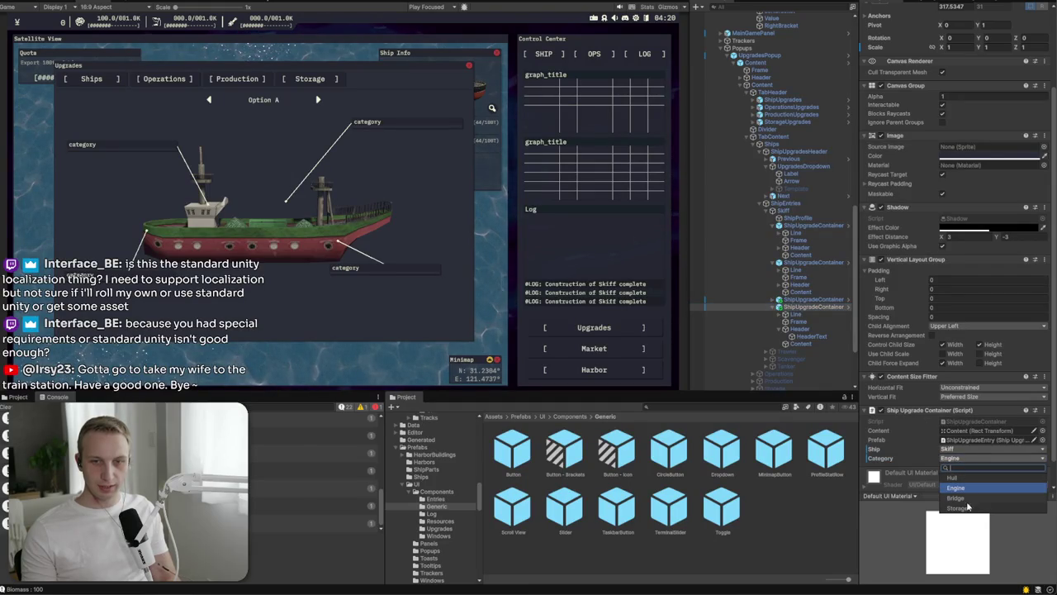
{"action": "left_click", "coordinate": [969, 510]}
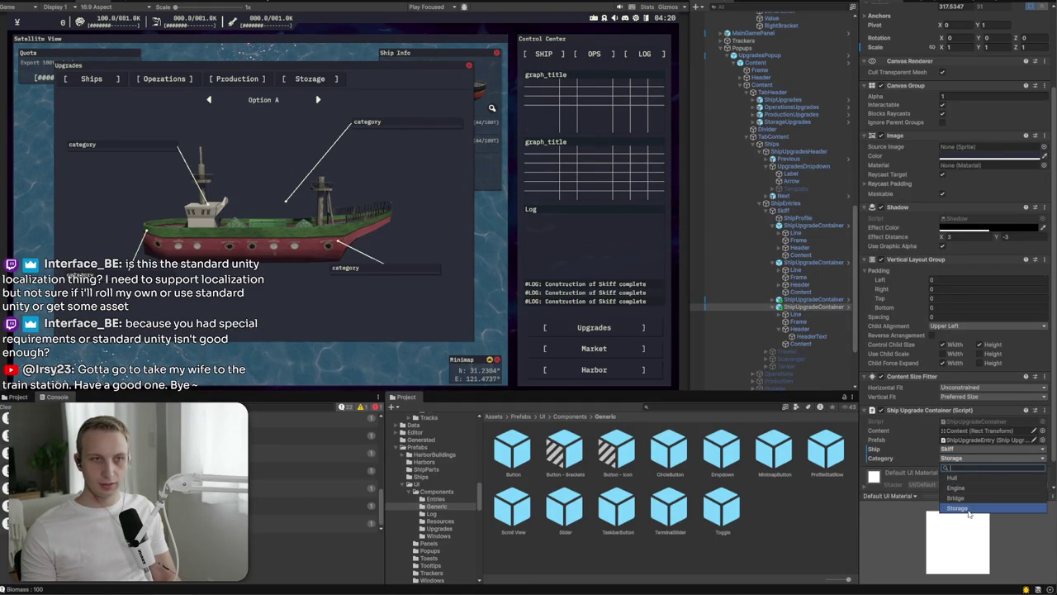
Step: Change another Skiff upgrade container's Category from Engine to Bridge, then enter Play mode
{"action": "left_click", "coordinate": [49, 5]}
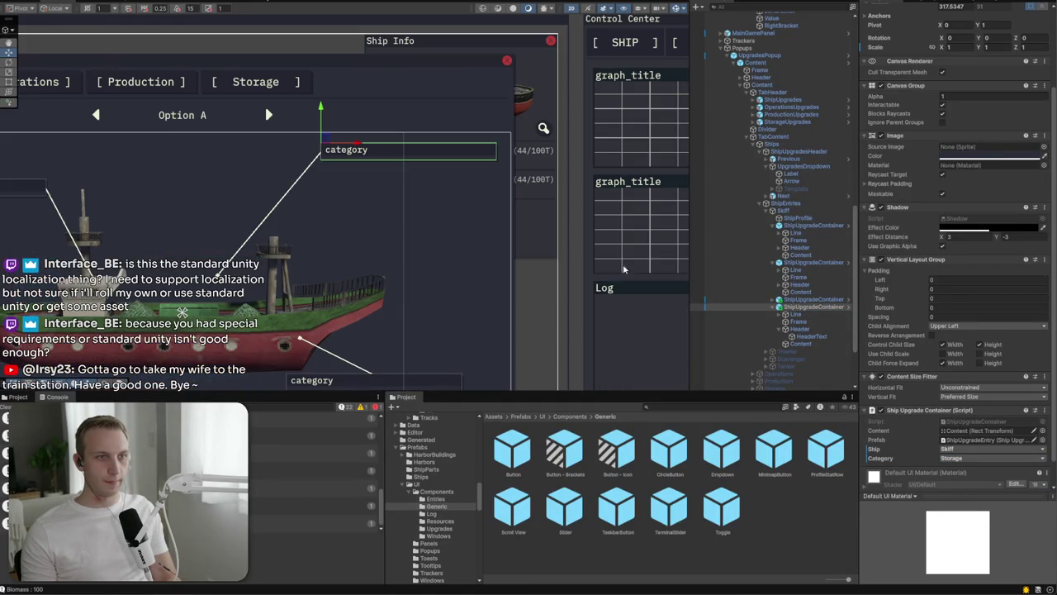
{"action": "left_click", "coordinate": [810, 299]}
{"action": "left_click", "coordinate": [972, 460]}
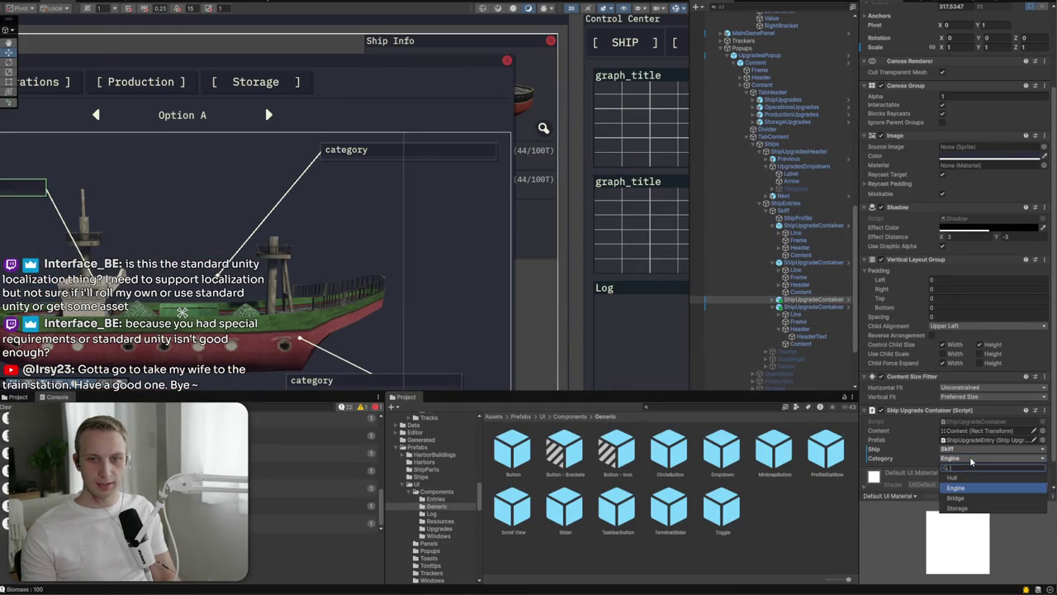
{"action": "left_click", "coordinate": [970, 497]}
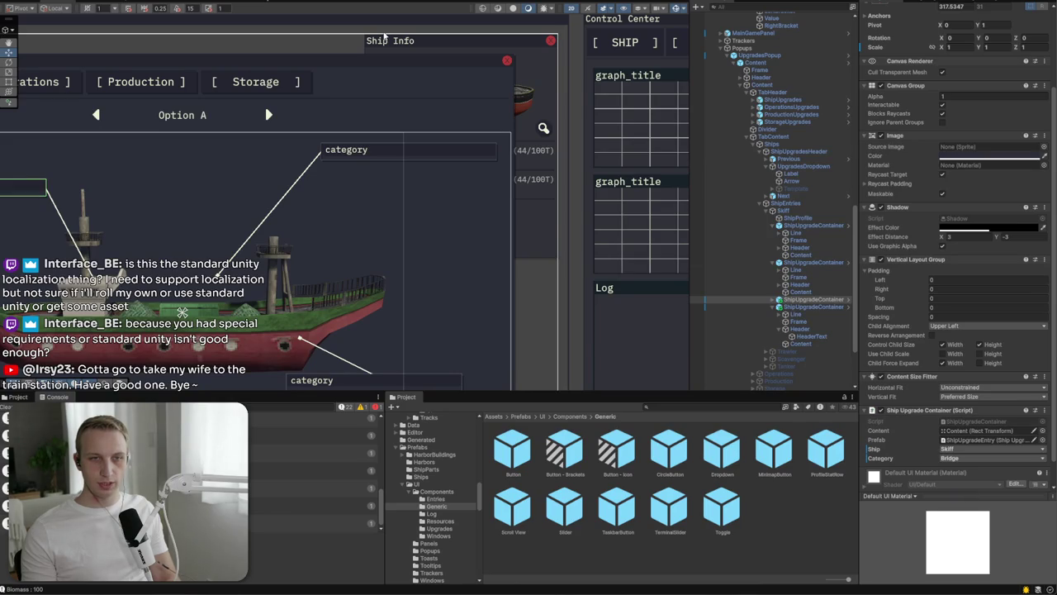
{"action": "key", "text": "ctrl+p"}
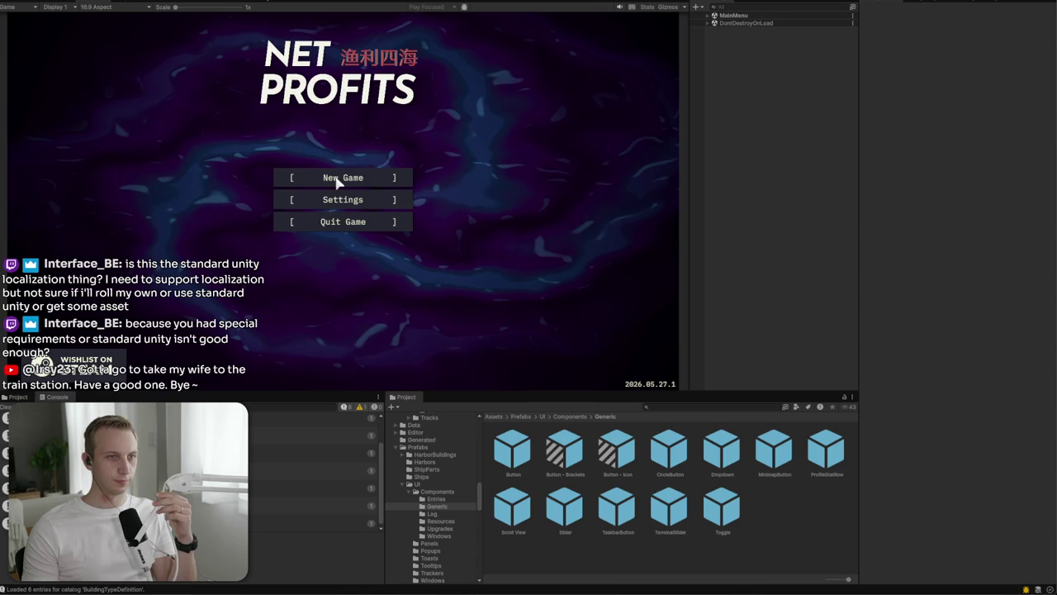
Step: Start a new game from the main menu and open the Skiff's Upgrades window
{"action": "left_click", "coordinate": [339, 177]}
{"action": "left_click", "coordinate": [289, 262]}
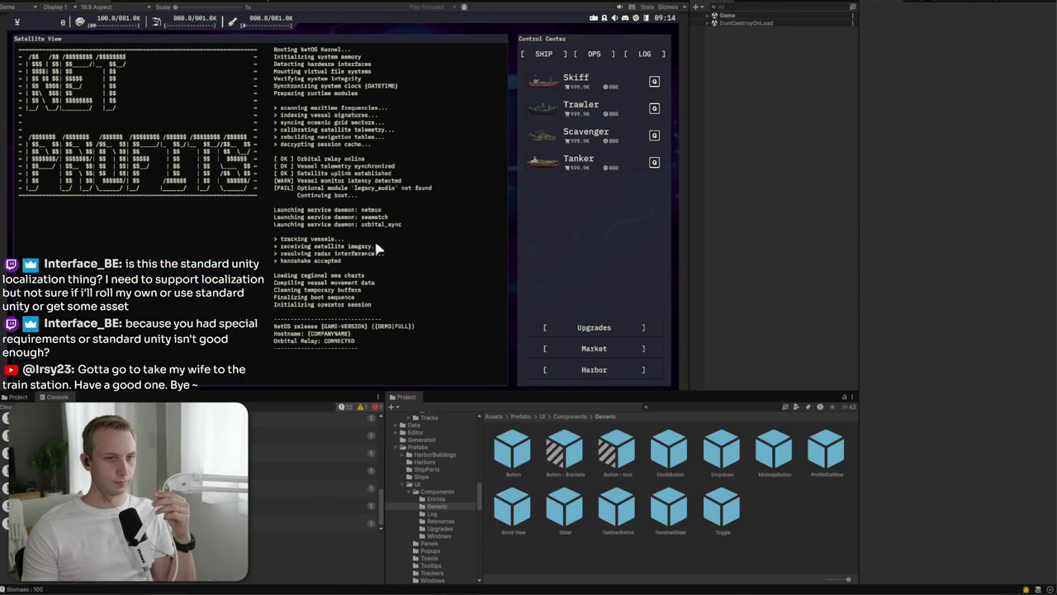
{"action": "left_click", "coordinate": [591, 333]}
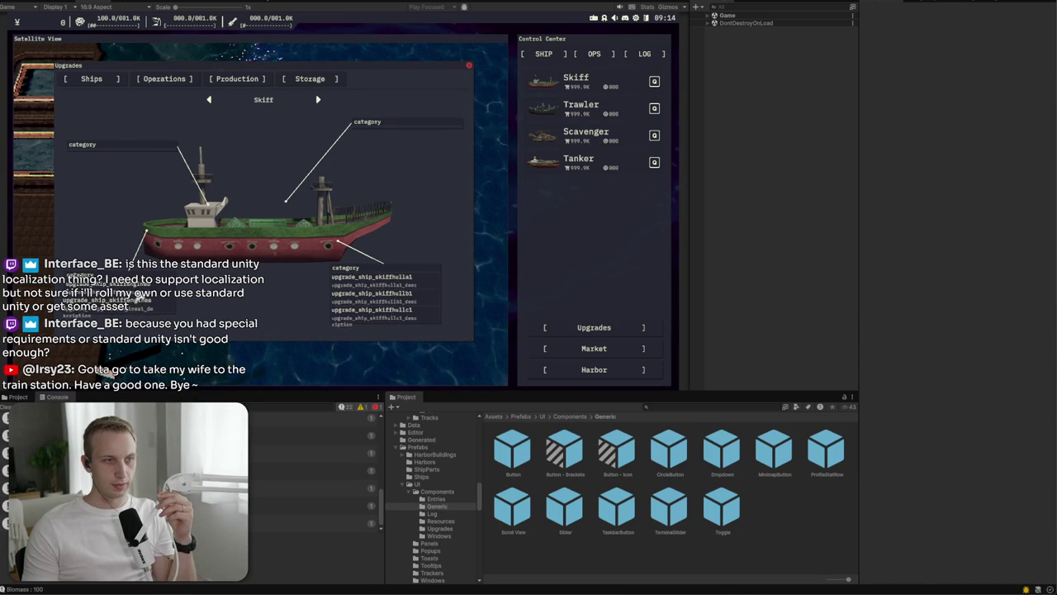
Step: Buy three Skiff hull upgrades, up to hull A3, and one Skiff engine upgrade
{"action": "left_click", "coordinate": [371, 324]}
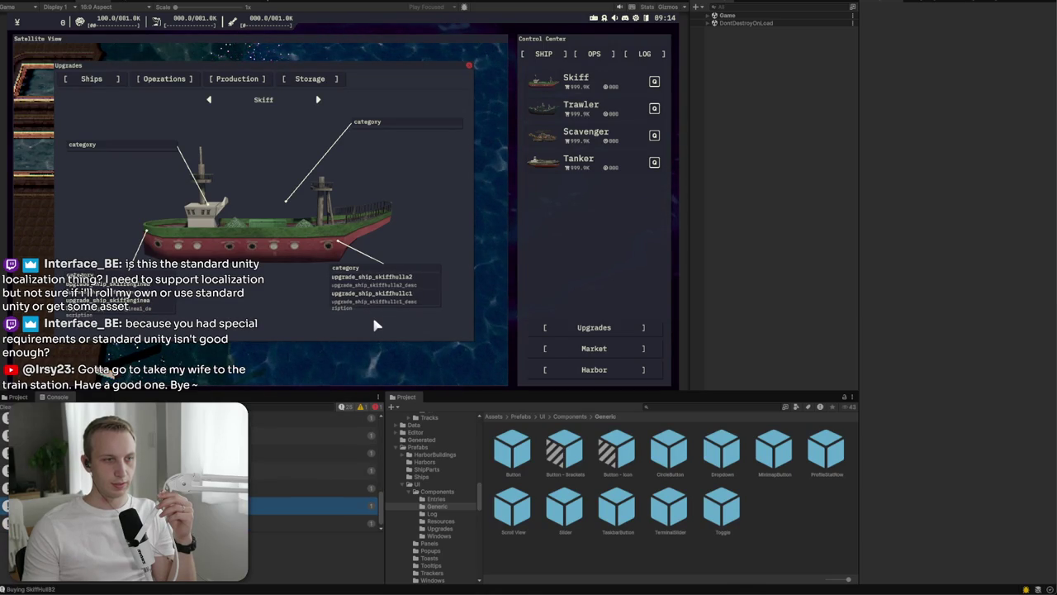
{"action": "left_click", "coordinate": [355, 281]}
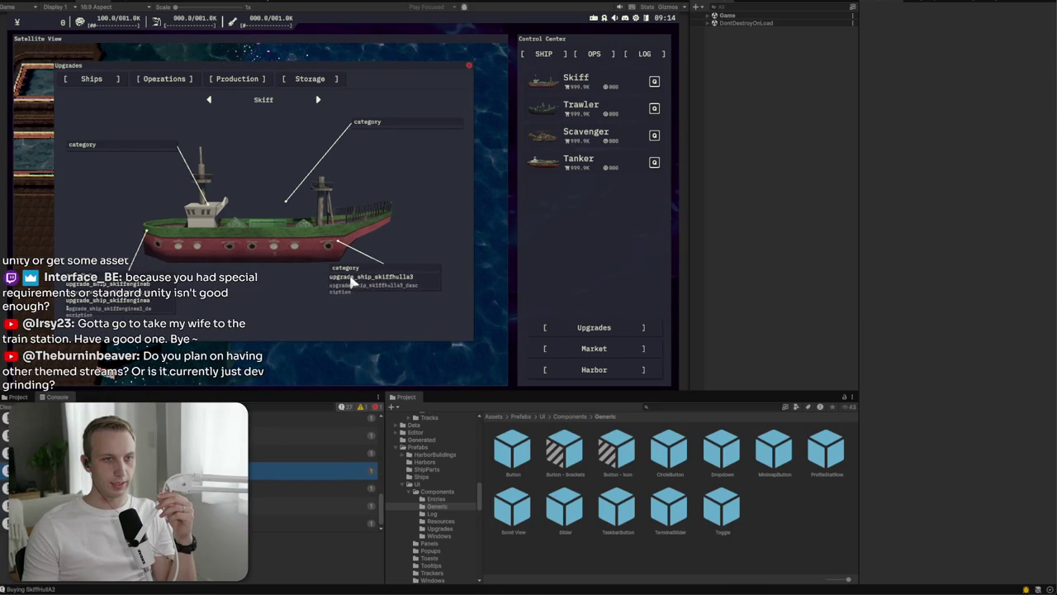
{"action": "left_click", "coordinate": [353, 281]}
{"action": "left_click", "coordinate": [108, 299]}
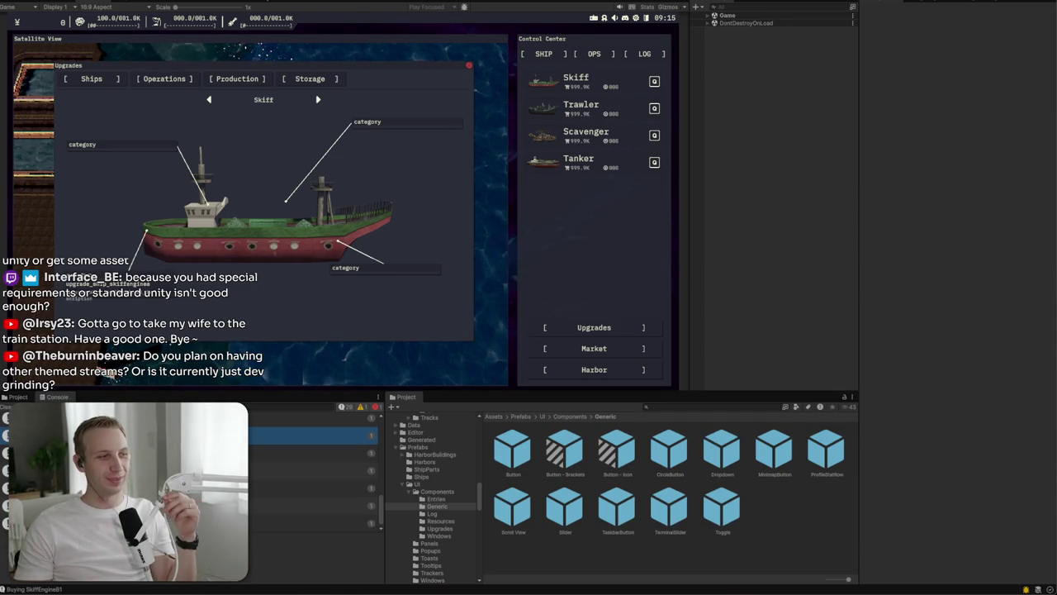
Step: Glance at the NetProfits localization sheet, then bring up a new Firefox tab
{"action": "key", "text": "alt+Tab"}
{"action": "key", "text": "alt+Tab"}
{"action": "key", "text": "alt+Tab"}
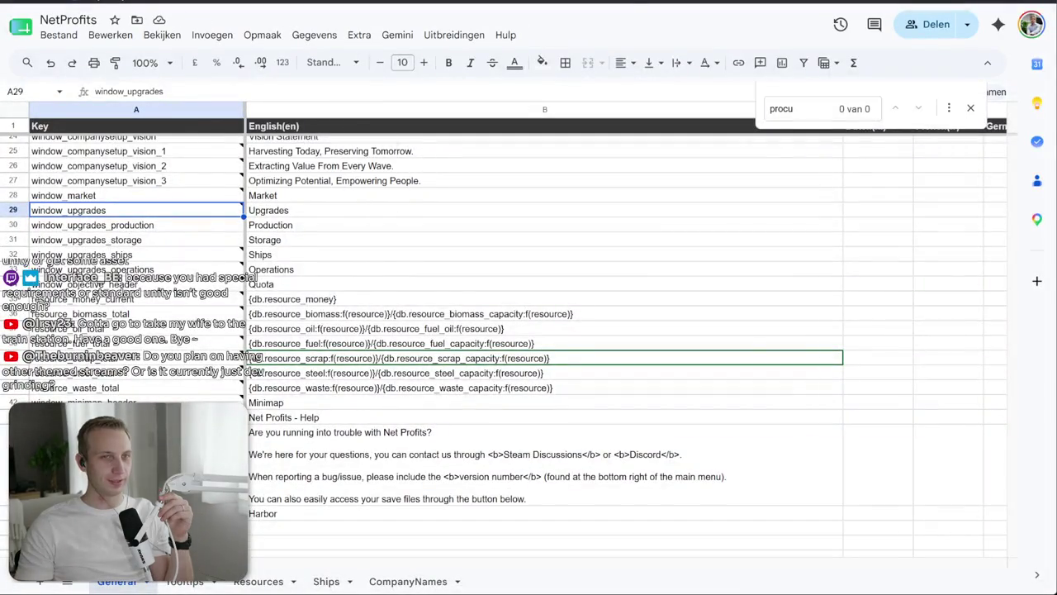
{"action": "key", "text": "alt+Tab"}
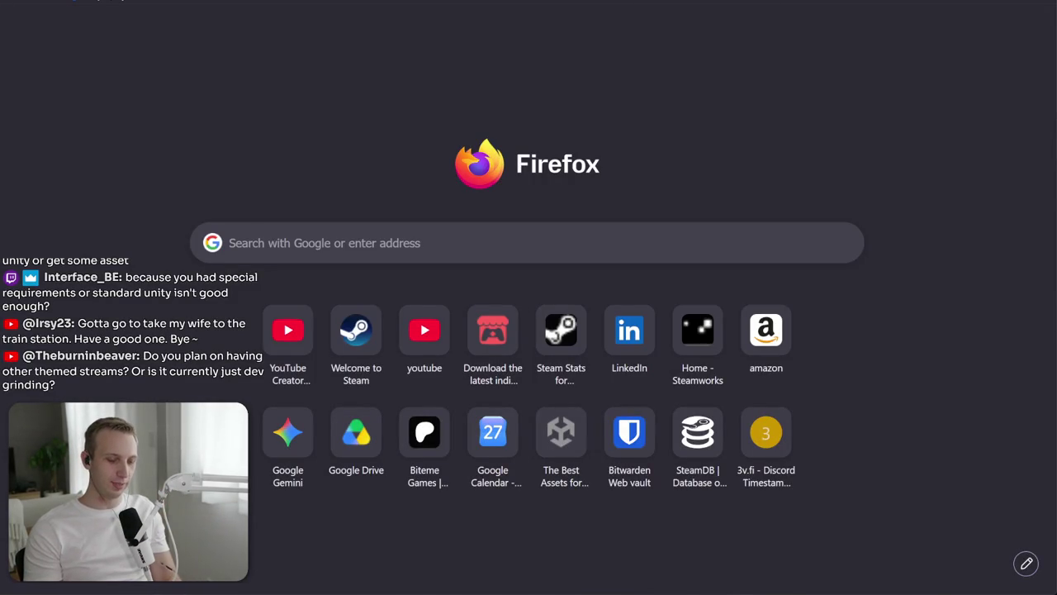
Step: Search the web for 'timezone converter' and open timeanddate's time zone converter
{"action": "type", "text": "timezone t"}
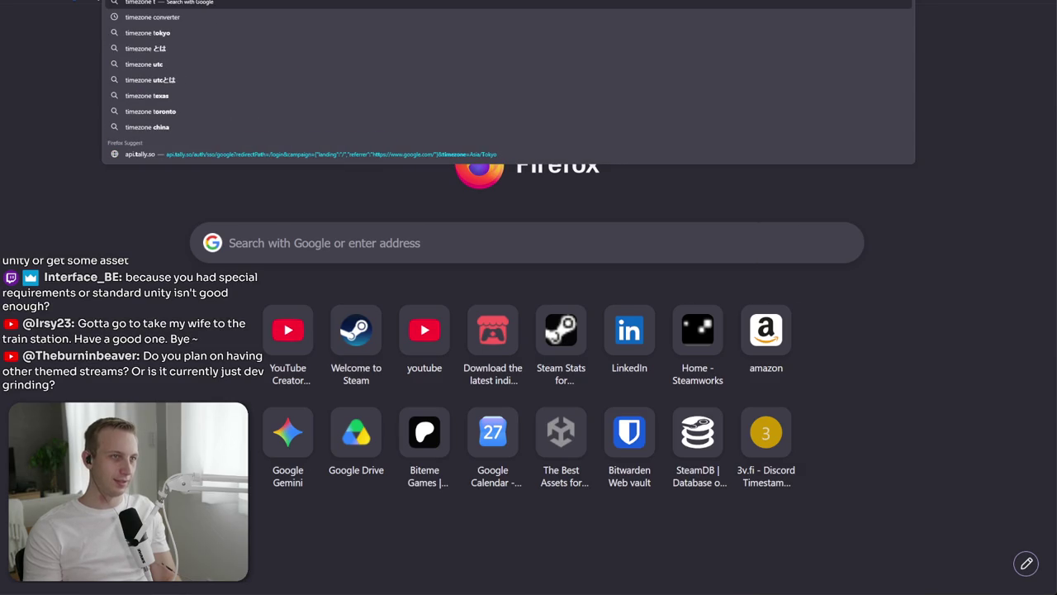
{"action": "key", "text": "Down"}
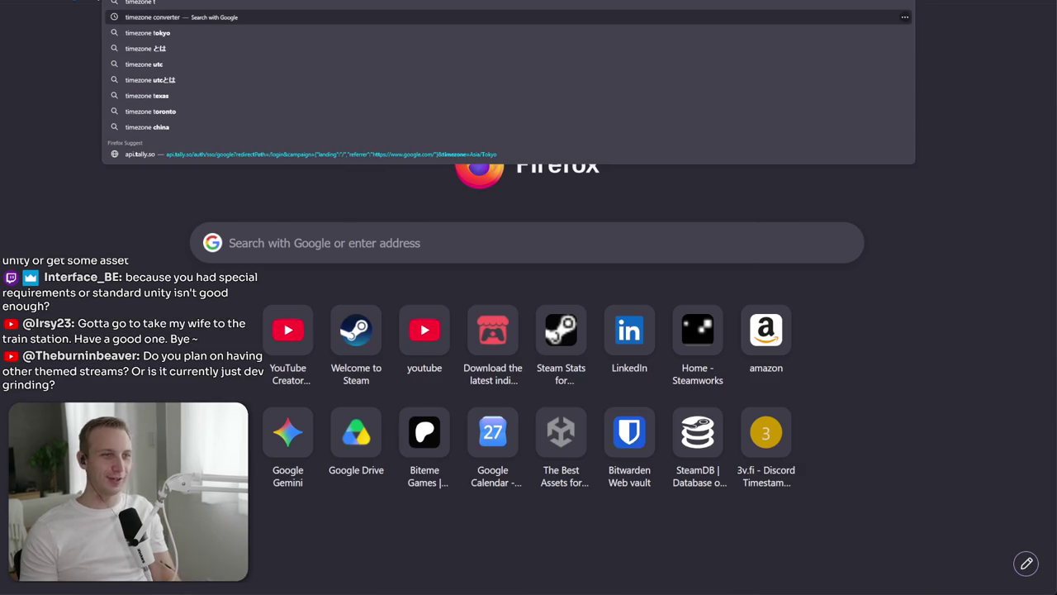
{"action": "key", "text": "Return"}
{"action": "left_click", "coordinate": [453, 203]}
Step: Add Osaka, Japan to the converter and set its time to 18:00
{"action": "left_click", "coordinate": [293, 236]}
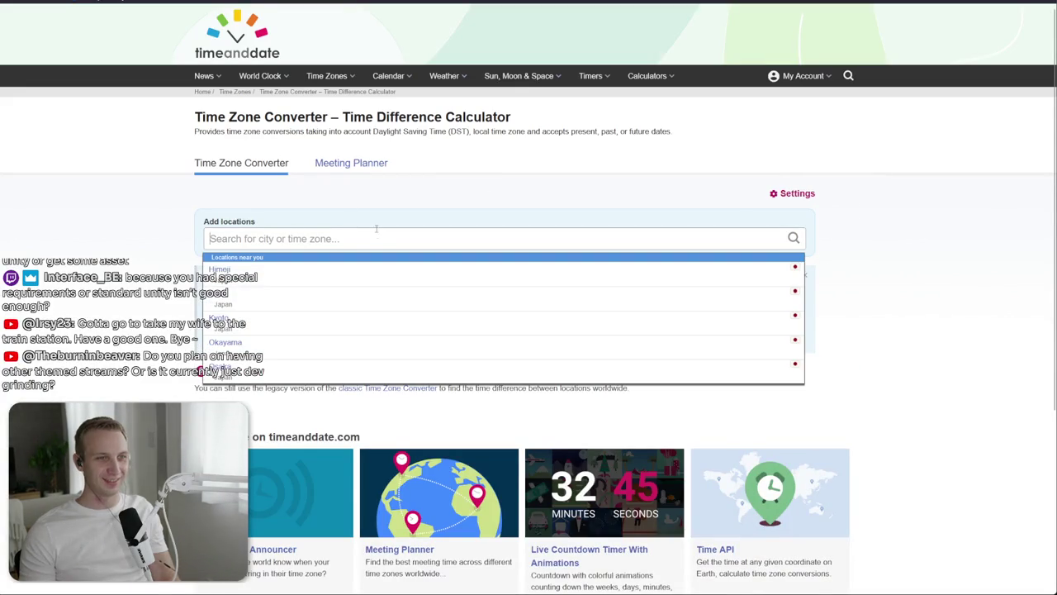
{"action": "type", "text": "osa"}
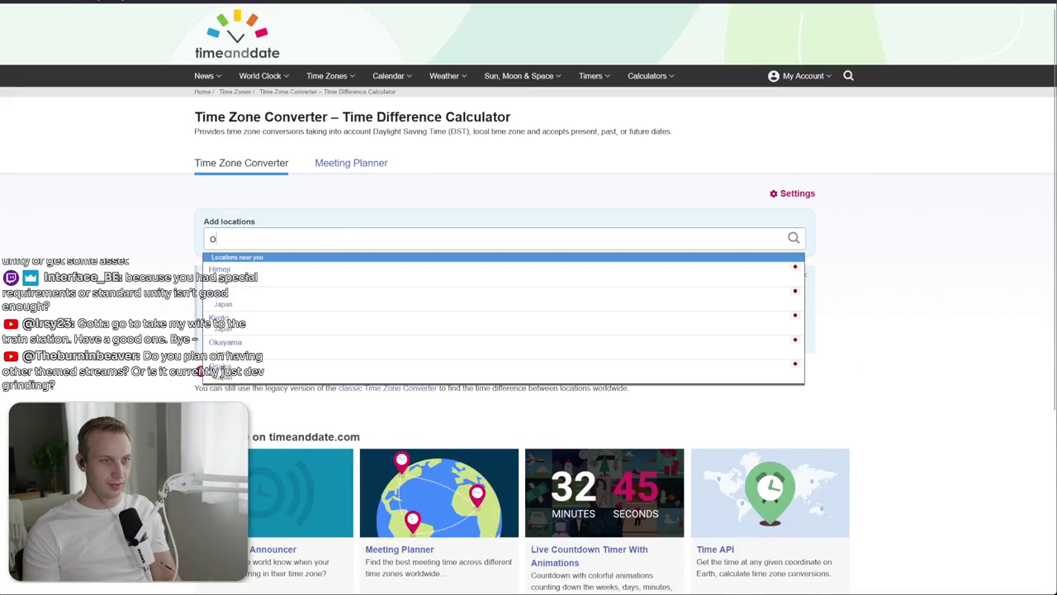
{"action": "key", "text": "Return"}
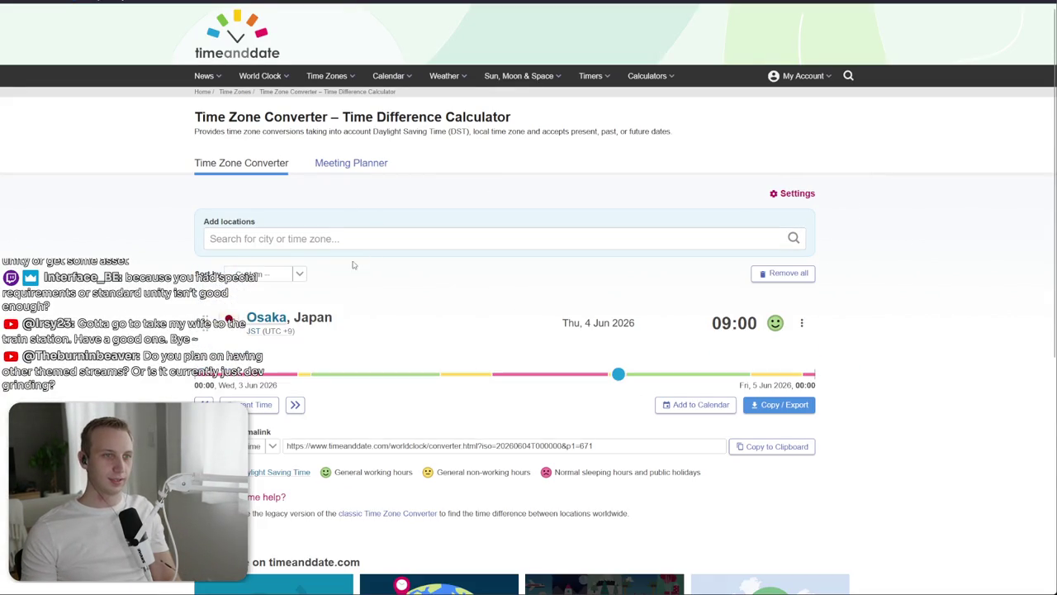
{"action": "left_click", "coordinate": [286, 275]}
{"action": "left_click", "coordinate": [710, 323]}
{"action": "left_click", "coordinate": [694, 329]}
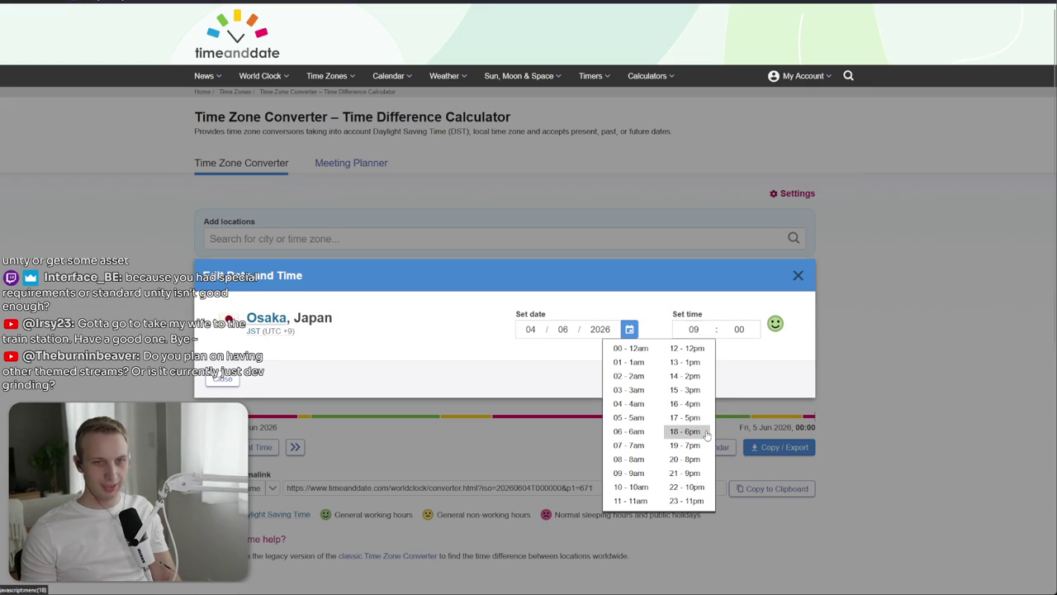
{"action": "left_click", "coordinate": [685, 431]}
{"action": "left_click", "coordinate": [798, 275]}
Step: Add Dallas, Texas and Central European Summer Time to the comparison
{"action": "left_click", "coordinate": [400, 240]}
{"action": "type", "text": "tokyo"}
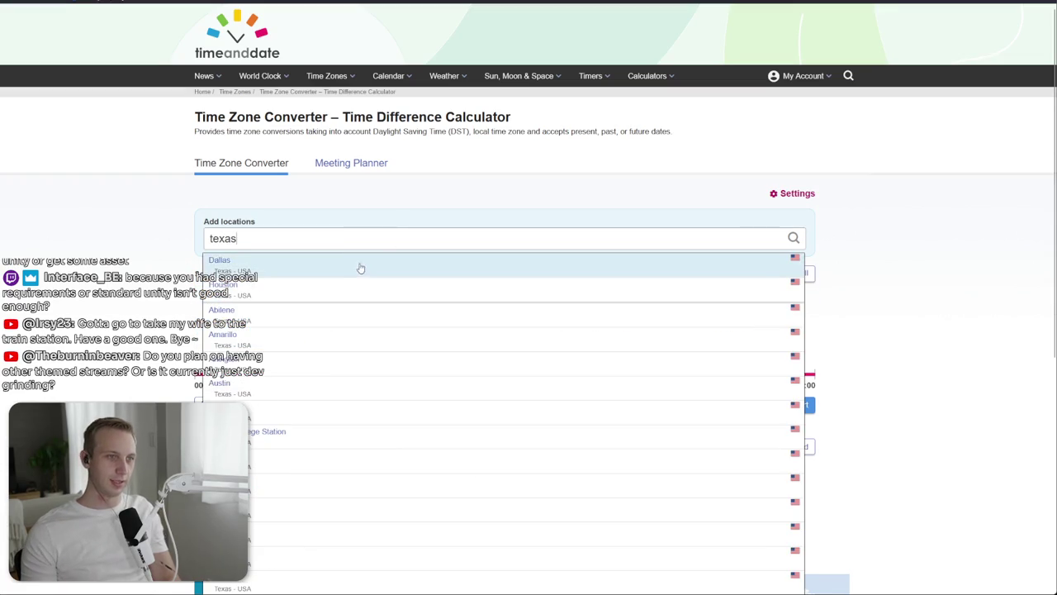
{"action": "left_click", "coordinate": [355, 264]}
{"action": "scroll", "coordinate": [603, 273], "scroll_direction": "down", "scroll_amount": 1}
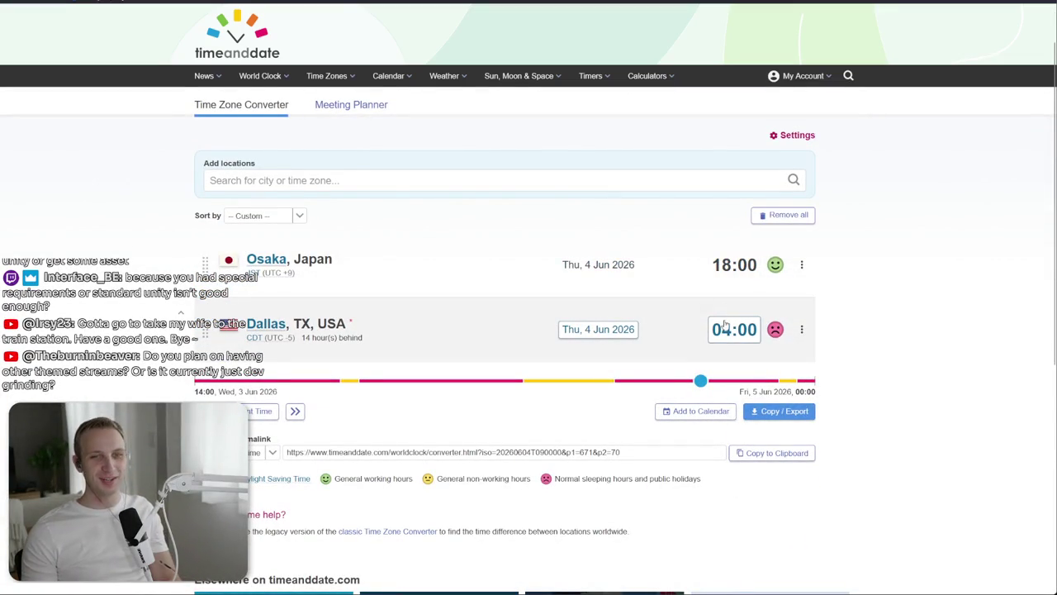
{"action": "left_click", "coordinate": [381, 169]}
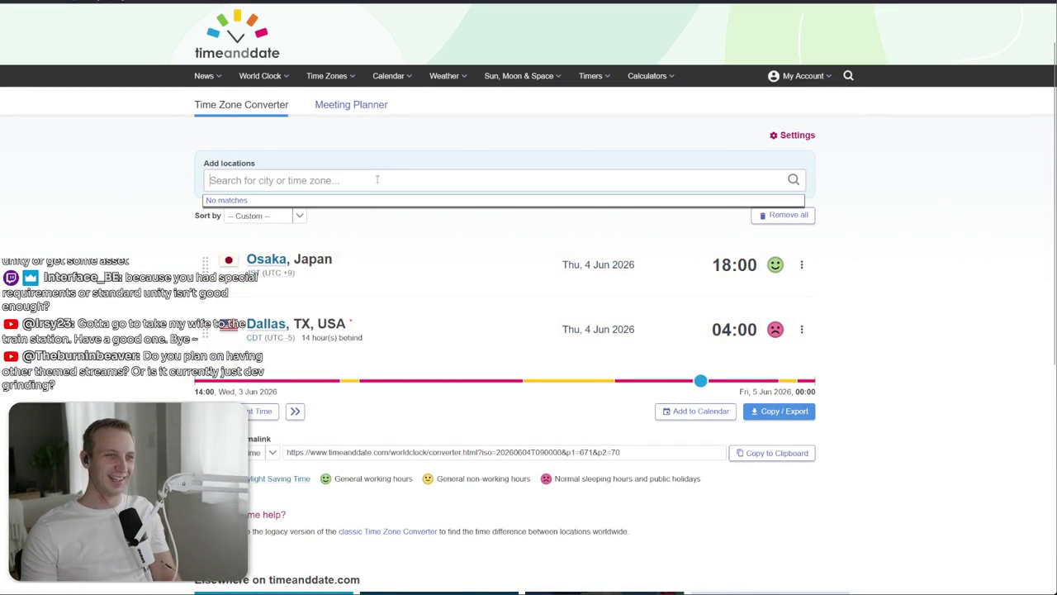
{"action": "type", "text": "euro"}
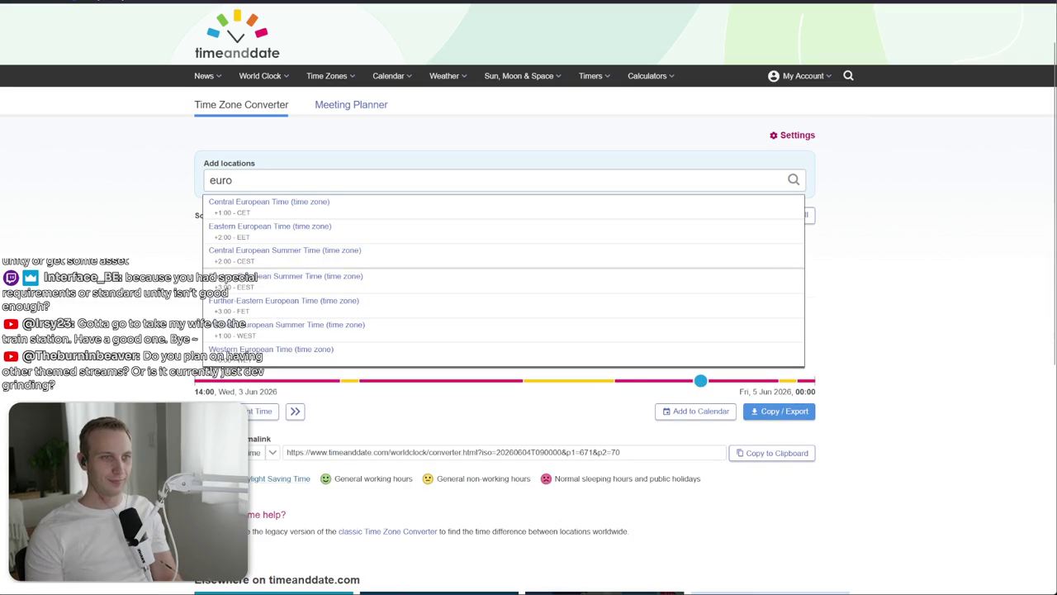
{"action": "left_click", "coordinate": [270, 203]}
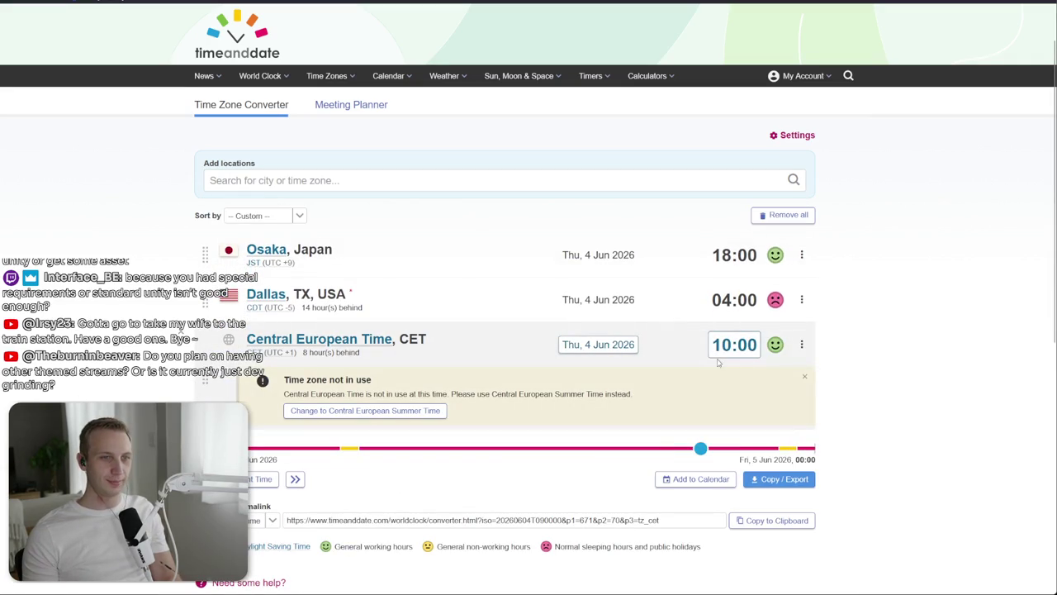
{"action": "left_click", "coordinate": [363, 411]}
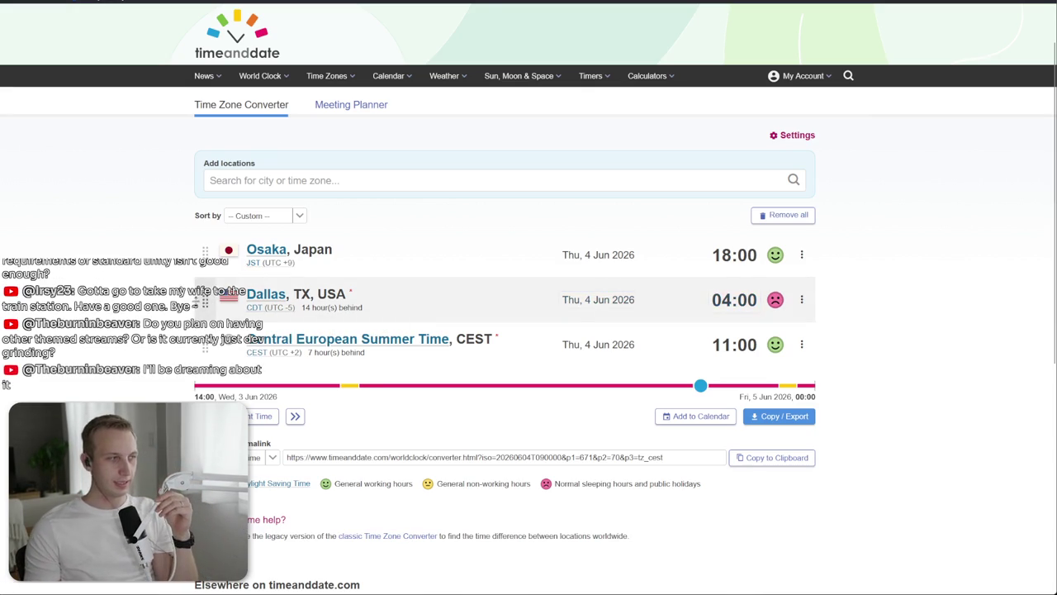
Step: Select the Central European Summer Time row text and return to the NetProfits spreadsheet
{"action": "scroll", "coordinate": [190, 299], "scroll_direction": "down", "scroll_amount": 2}
{"action": "scroll", "coordinate": [182, 242], "scroll_direction": "up", "scroll_amount": 3}
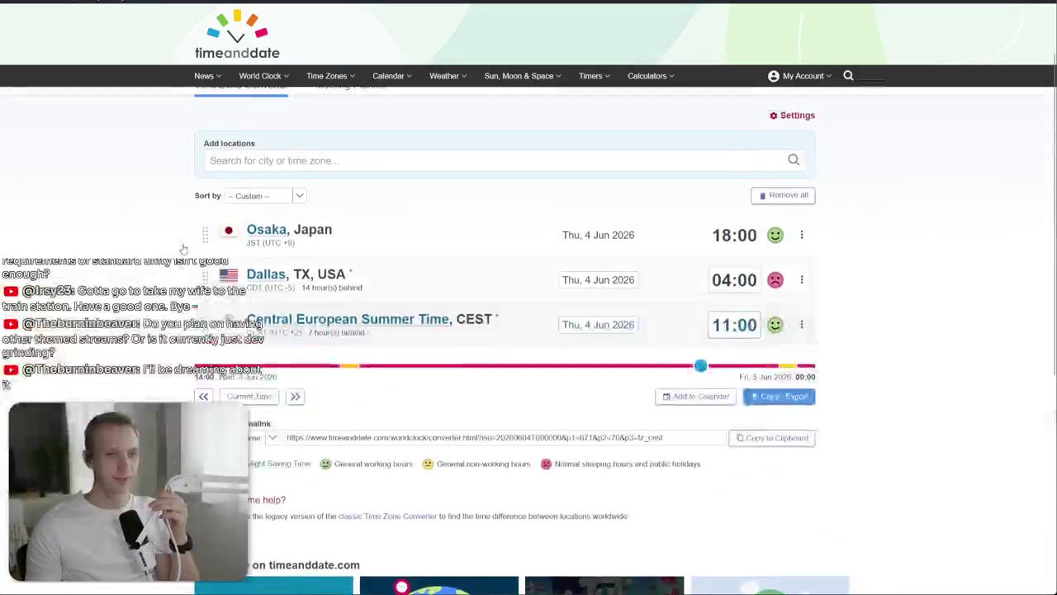
{"action": "scroll", "coordinate": [182, 242], "scroll_direction": "down", "scroll_amount": 2}
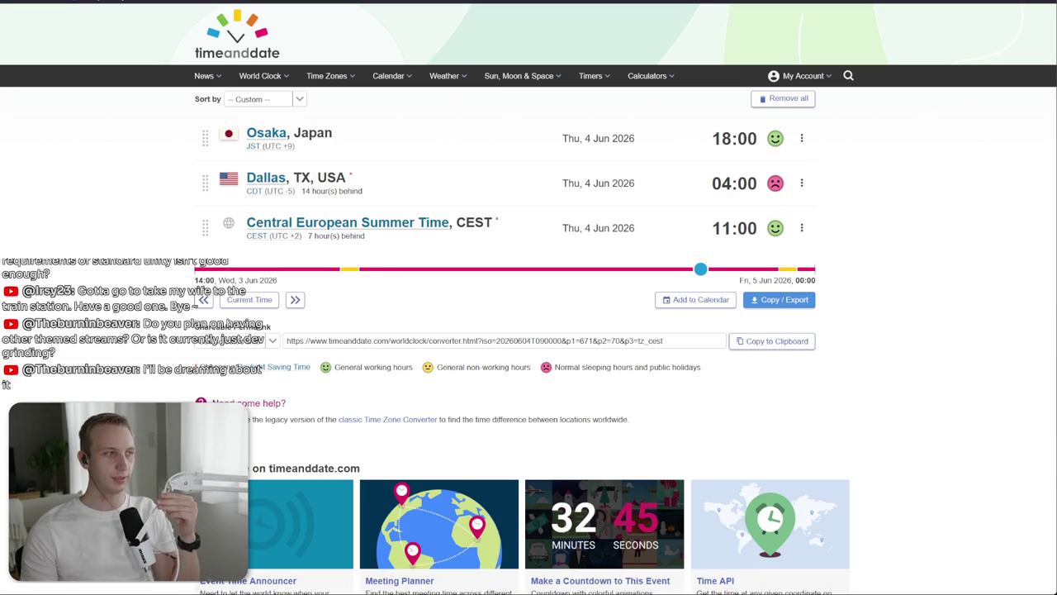
{"action": "left_click_drag", "start_coordinate": [198, 326], "coordinate": [180, 181]}
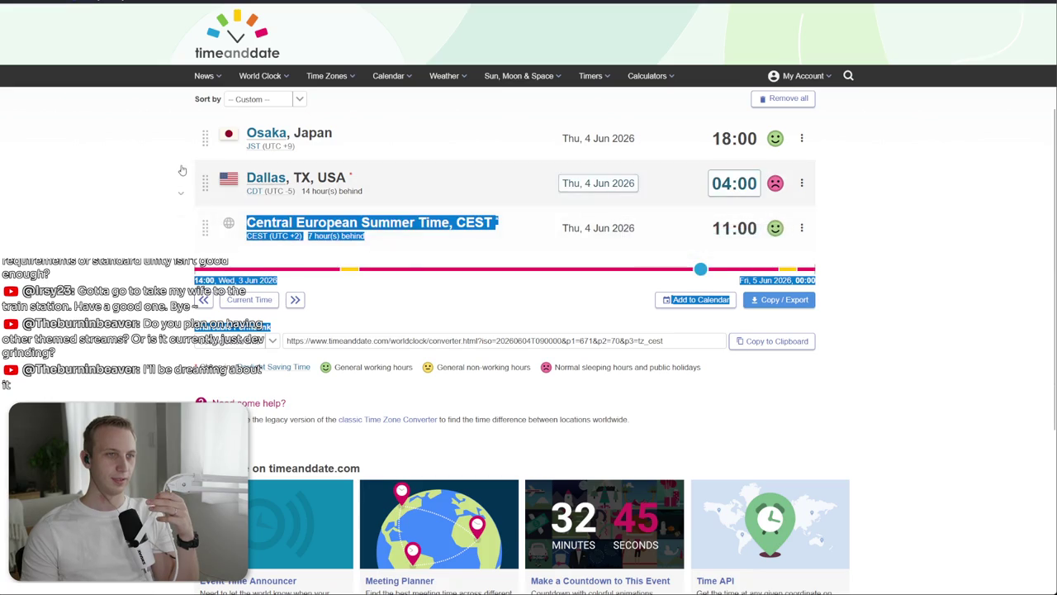
{"action": "key", "text": "alt+Tab"}
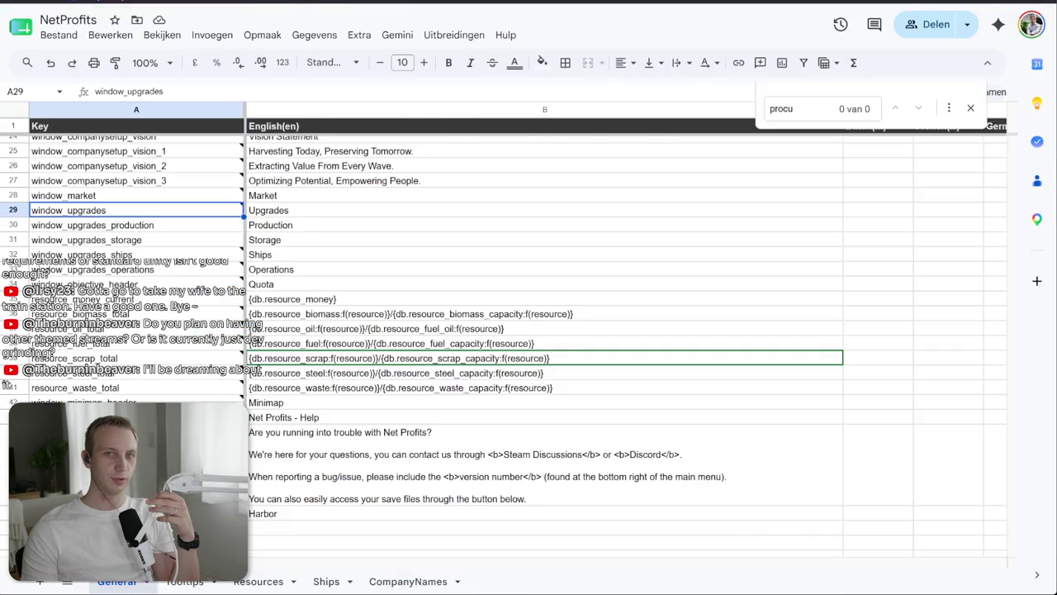
Step: In the running game's Upgrades popup, preview the Trawler, then the Scavenger, then stop Play mode
{"action": "key", "text": "alt+Tab"}
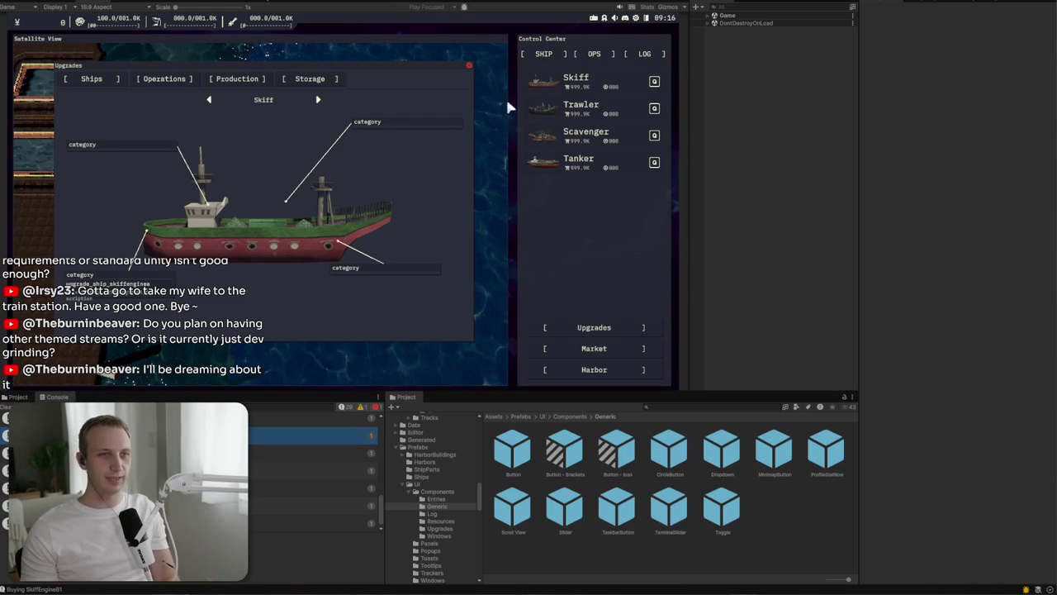
{"action": "left_click", "coordinate": [264, 100]}
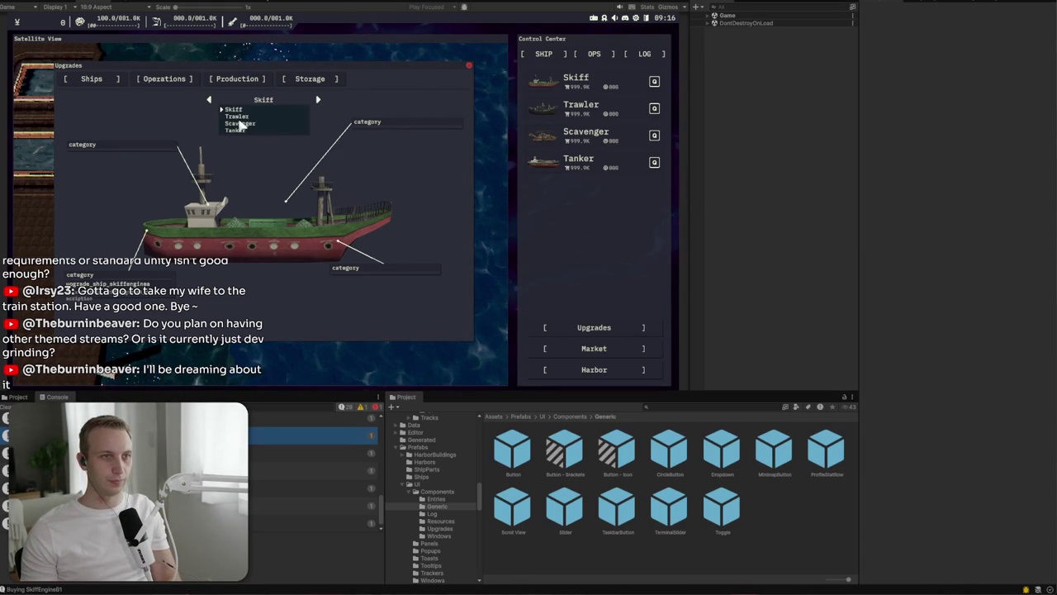
{"action": "left_click", "coordinate": [239, 123]}
{"action": "left_click", "coordinate": [252, 116]}
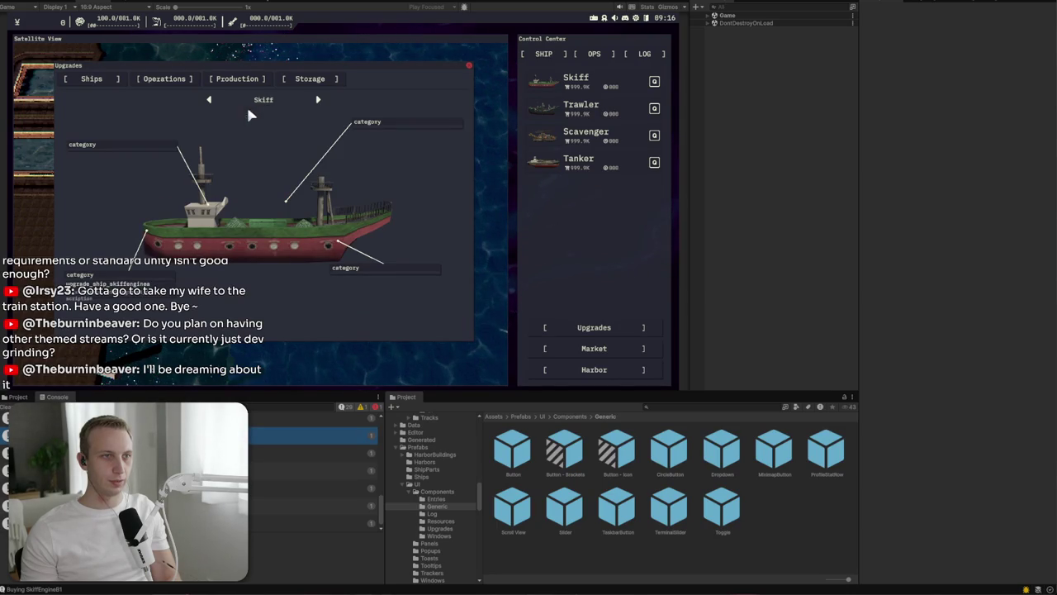
{"action": "left_click", "coordinate": [265, 100]}
{"action": "left_click", "coordinate": [240, 123]}
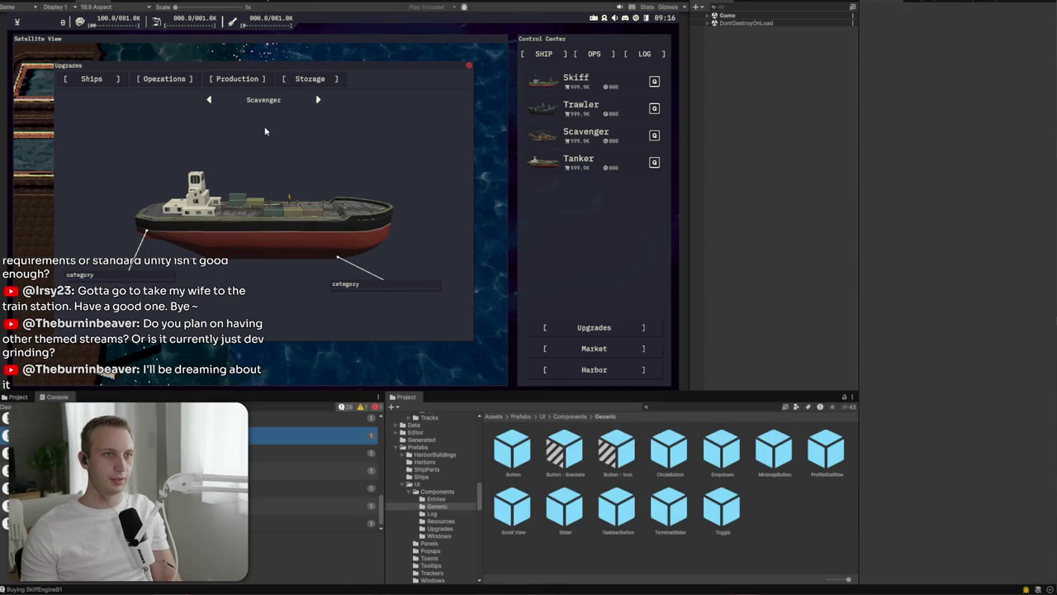
{"action": "key", "text": "ctrl+p"}
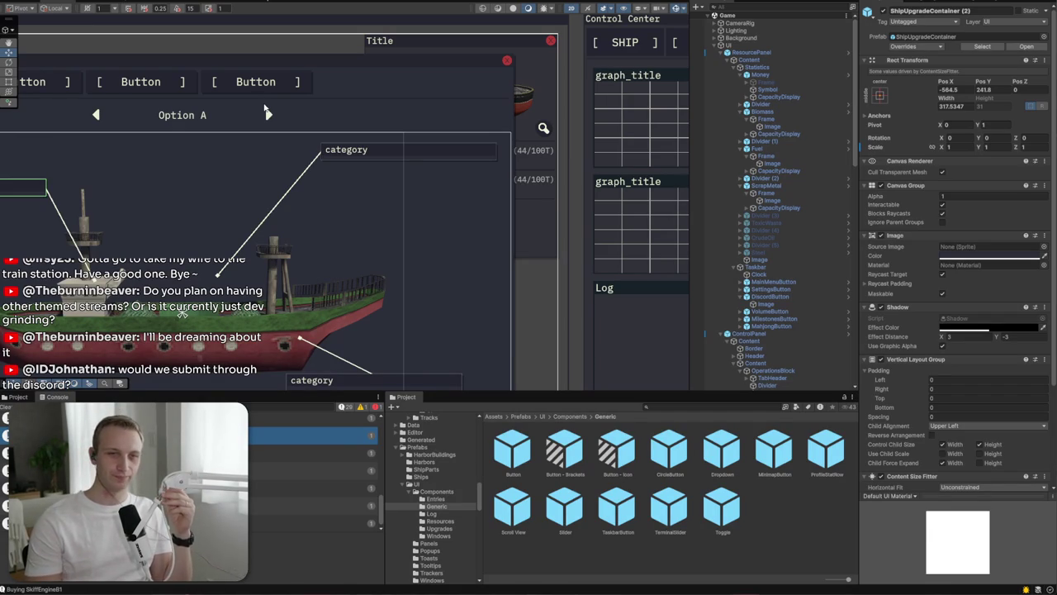
Step: Open the UpgradesPopup prefab for editing and inspect its Content, Frame and Option A label
{"action": "left_click", "coordinate": [182, 115]}
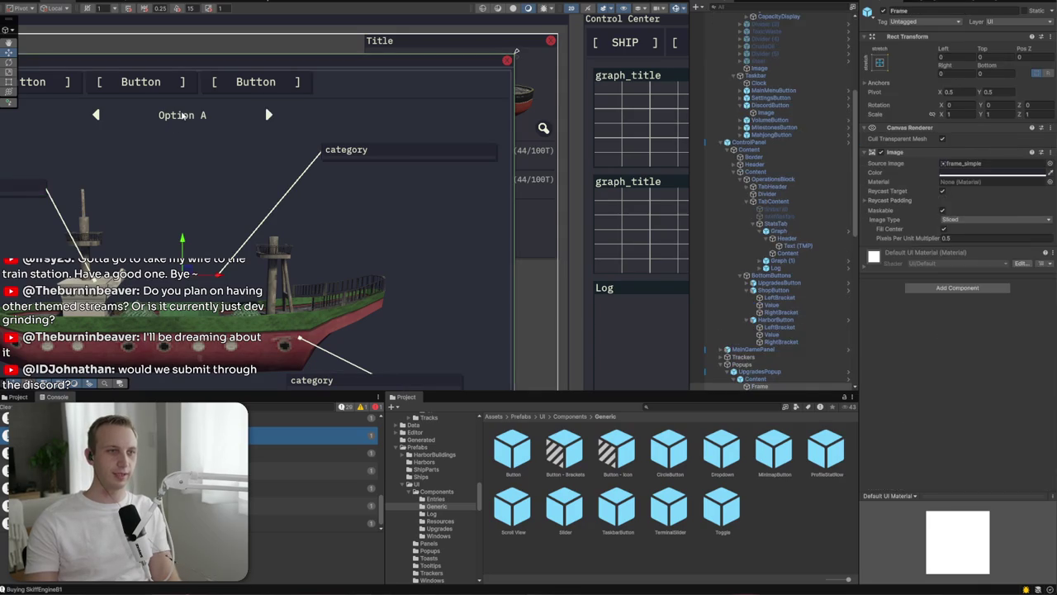
{"action": "left_click", "coordinate": [798, 364]}
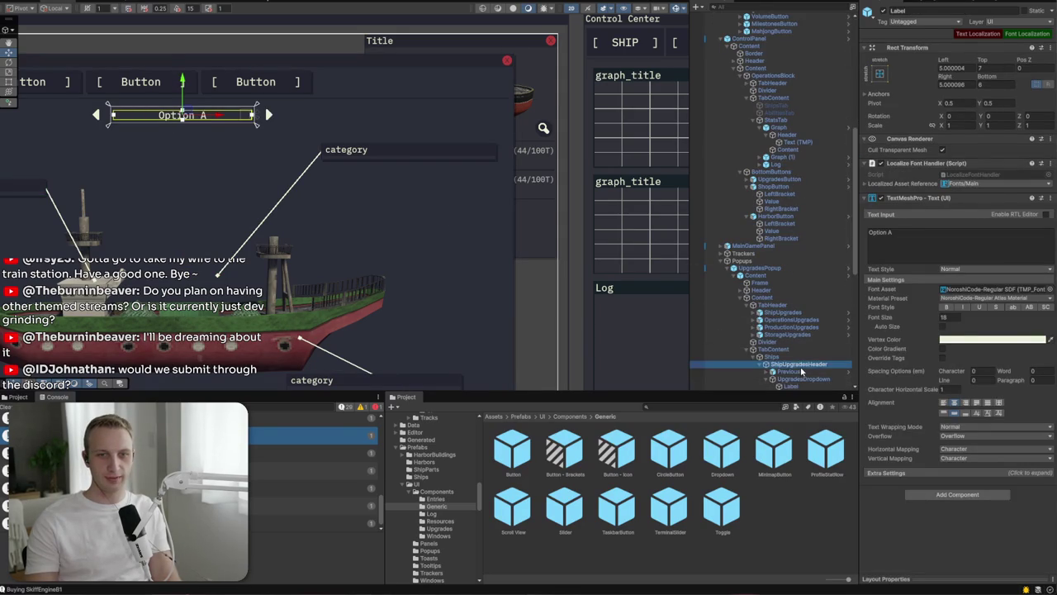
{"action": "left_click", "coordinate": [766, 269]}
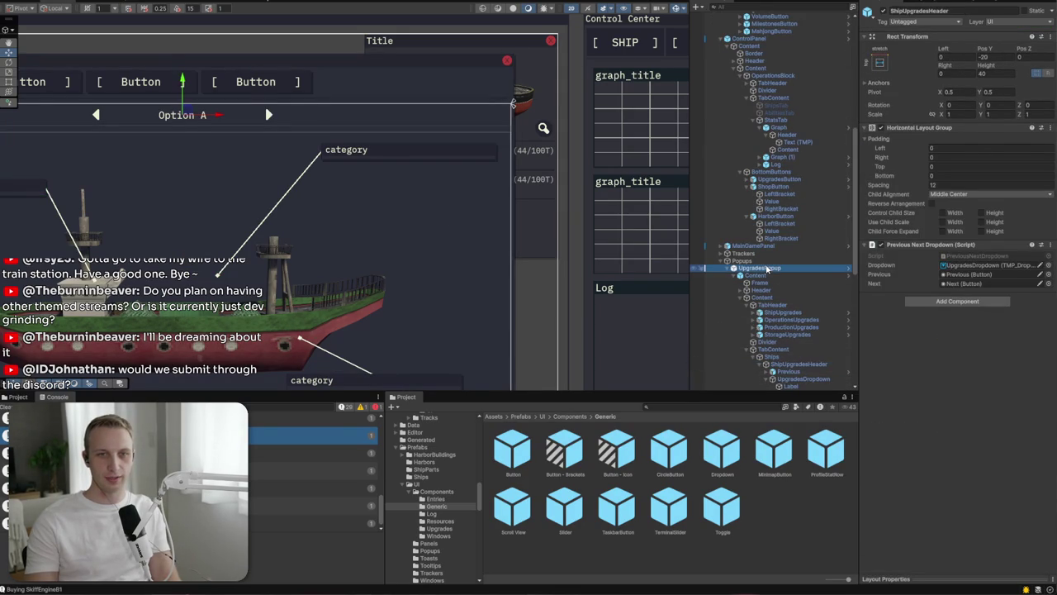
{"action": "left_click", "coordinate": [1030, 47]}
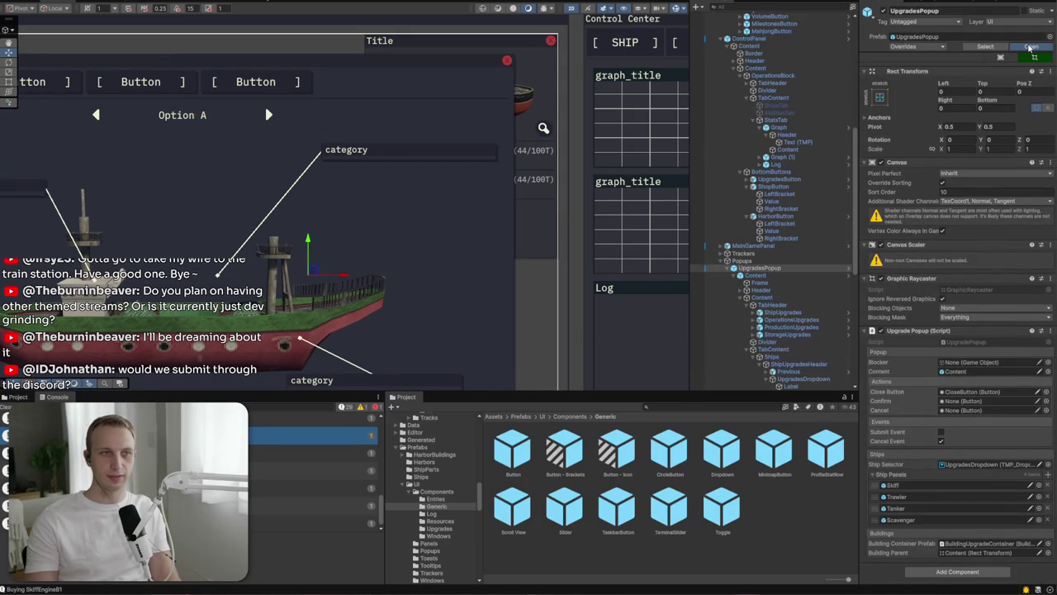
{"action": "left_click", "coordinate": [184, 121]}
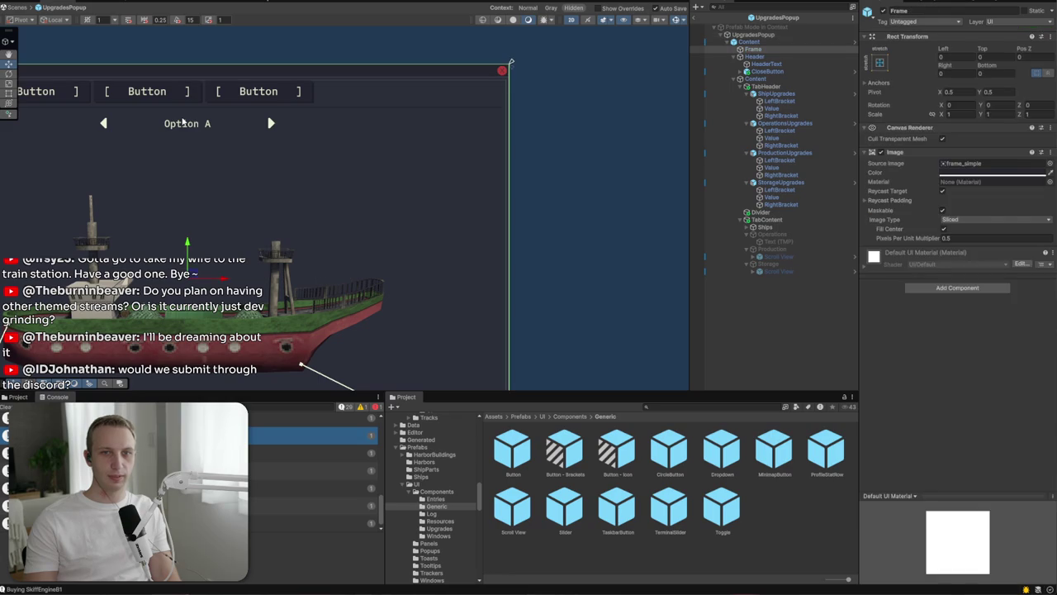
{"action": "left_click", "coordinate": [115, 127]}
{"action": "left_click", "coordinate": [188, 125]}
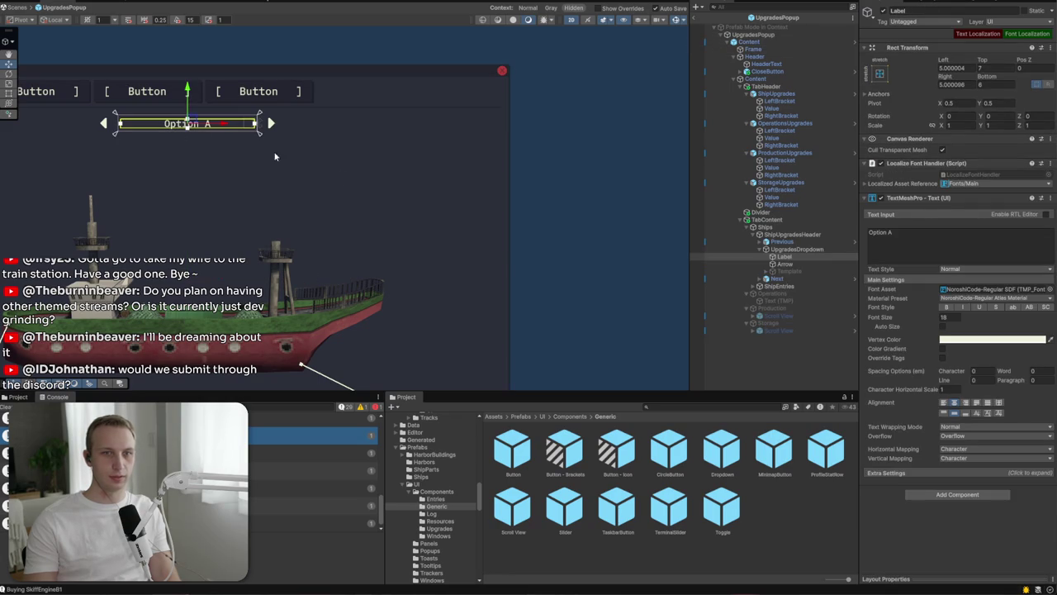
Step: Expand the UpgradesDropdown's Template through Viewport and Content down to its Item entry
{"action": "left_click", "coordinate": [765, 275]}
{"action": "left_click", "coordinate": [767, 271]}
{"action": "left_click", "coordinate": [774, 293]}
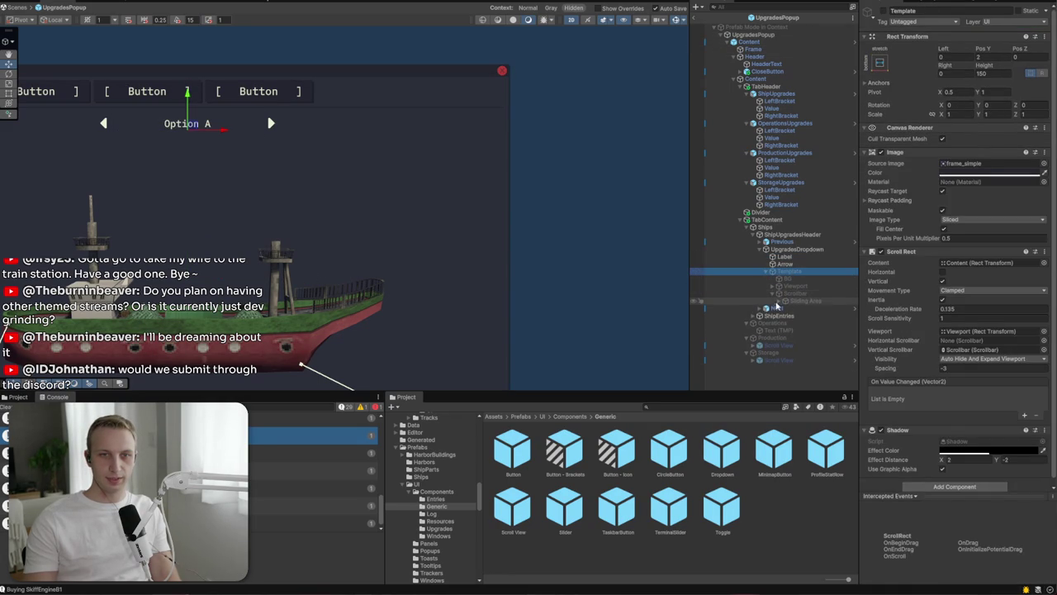
{"action": "left_click", "coordinate": [788, 286]}
{"action": "left_click", "coordinate": [779, 285]}
{"action": "left_click", "coordinate": [785, 294]}
{"action": "left_click", "coordinate": [781, 302]}
{"action": "left_click", "coordinate": [786, 301]}
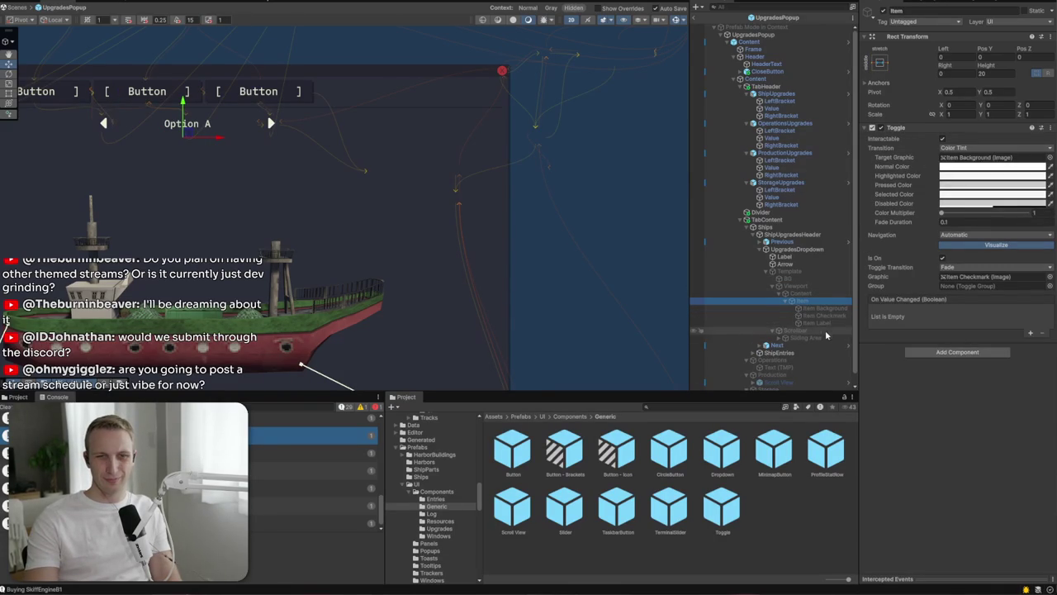
Step: Attach Button Hover Sfx to the Item toggle with its Sfx set to Hover Sfx
{"action": "left_click", "coordinate": [974, 353]}
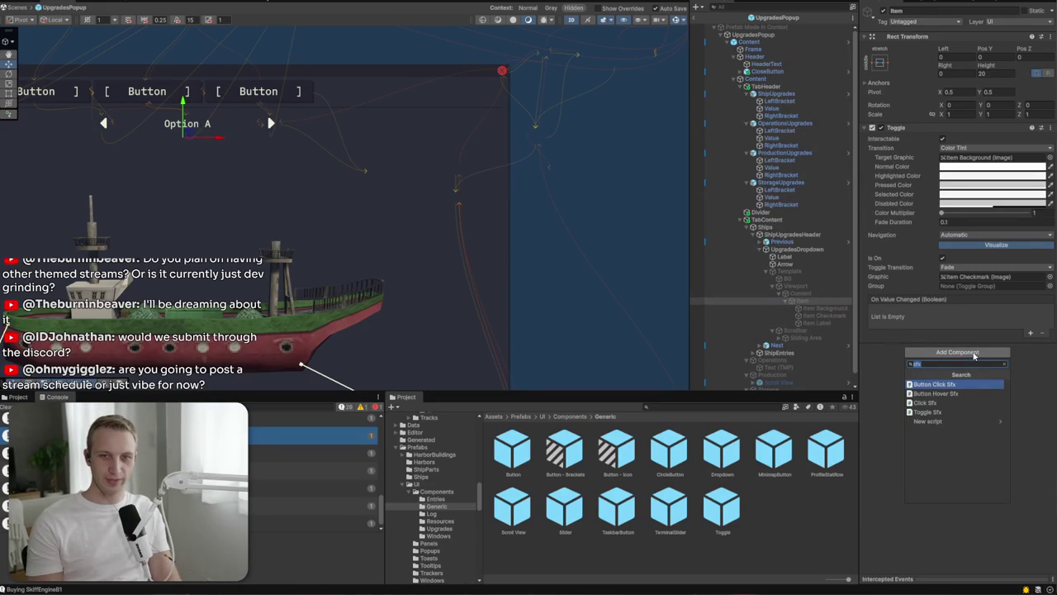
{"action": "left_click", "coordinate": [950, 393]}
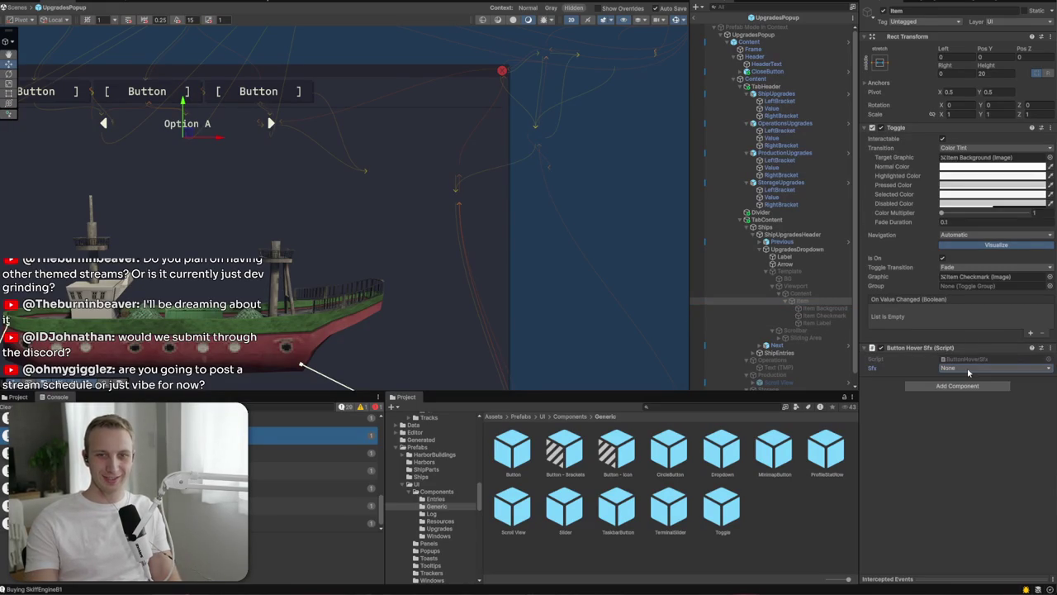
{"action": "left_click", "coordinate": [968, 369]}
{"action": "left_click", "coordinate": [968, 405]}
Step: Try adding the click sound script to Item and dismiss the Toggle conflict errors
{"action": "left_click", "coordinate": [968, 386]}
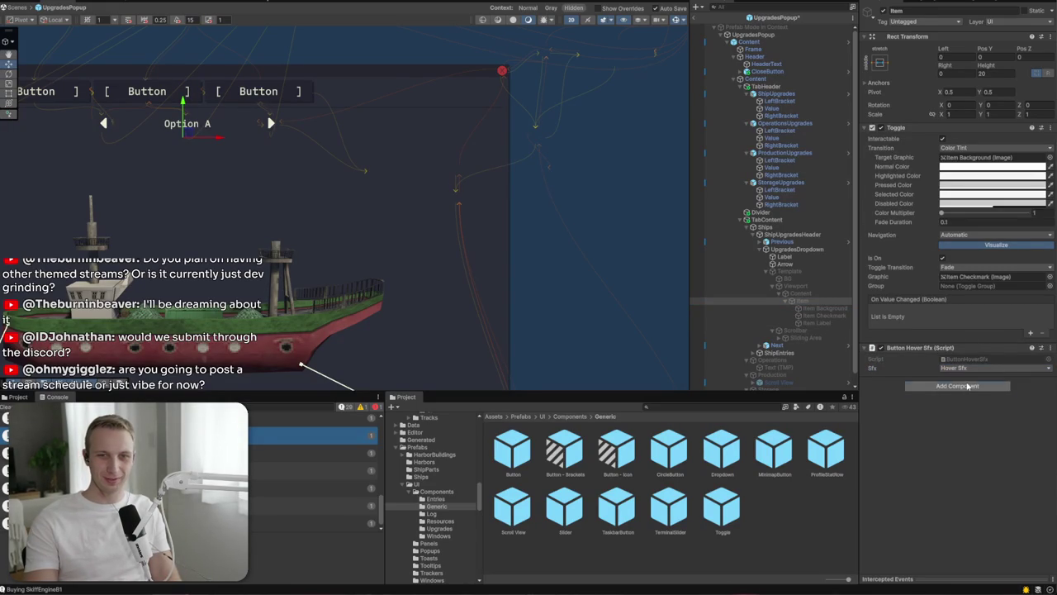
{"action": "left_click", "coordinate": [954, 419]}
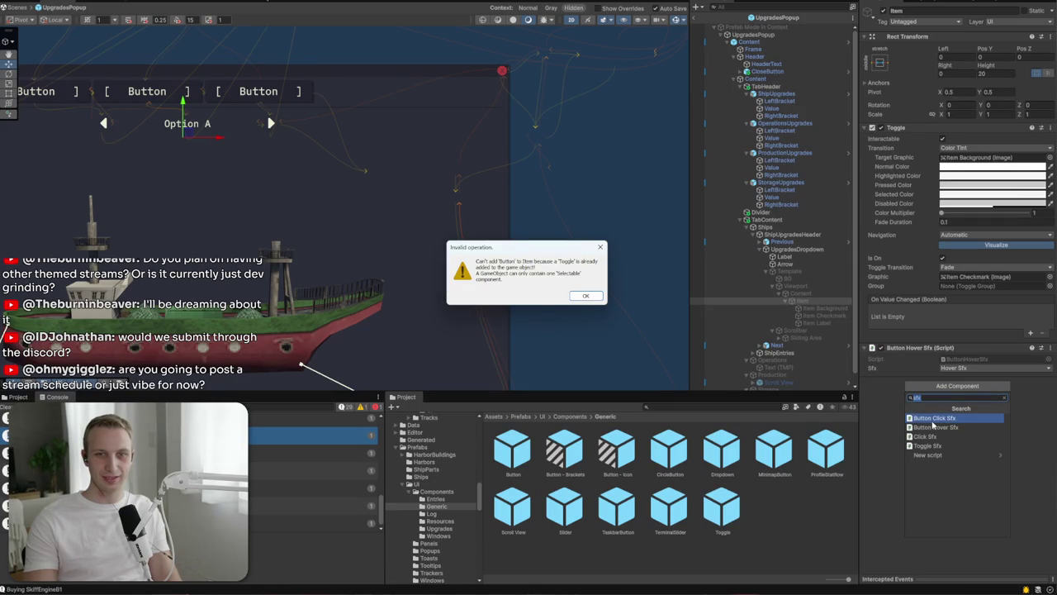
{"action": "key", "text": "Return"}
{"action": "left_click", "coordinate": [958, 385]}
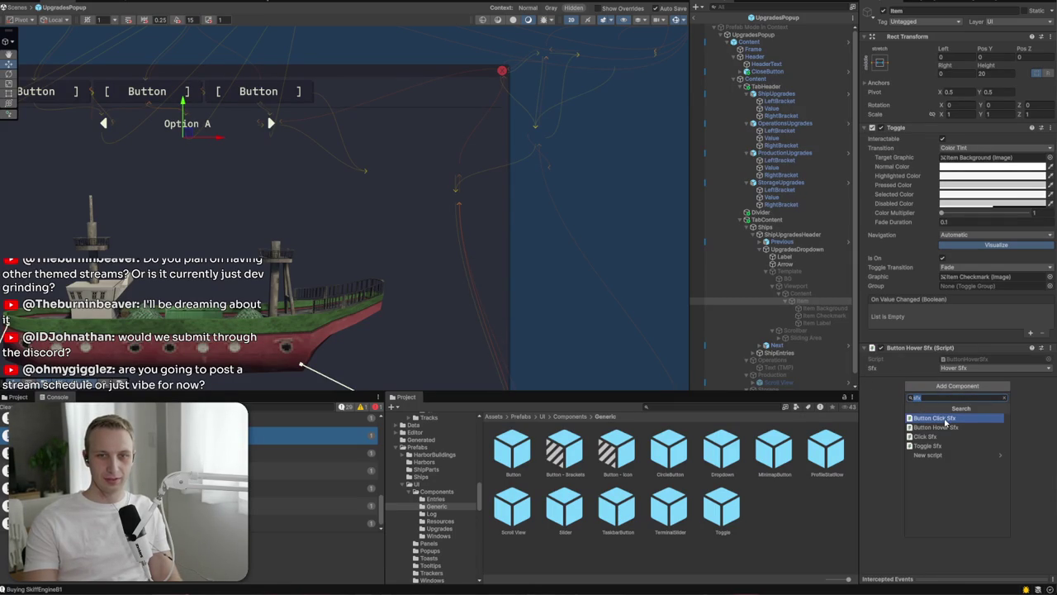
{"action": "left_click", "coordinate": [946, 419]}
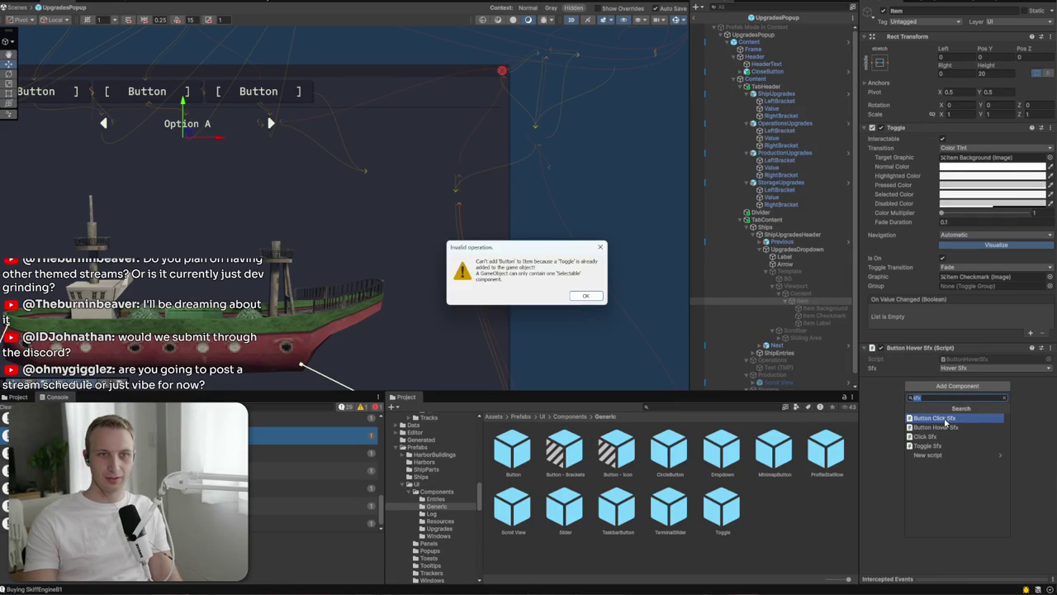
{"action": "left_click", "coordinate": [583, 297]}
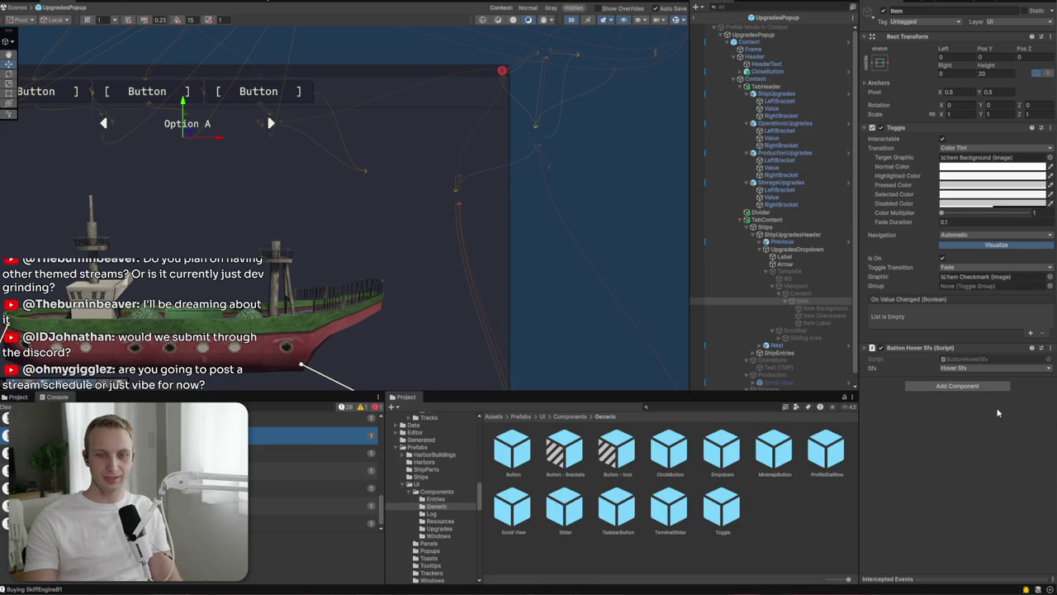
Step: Add the Selectable Game Feel component to Item, keeping Hover Sfx as the hover sound
{"action": "left_click", "coordinate": [959, 386]}
{"action": "type", "text": "se"}
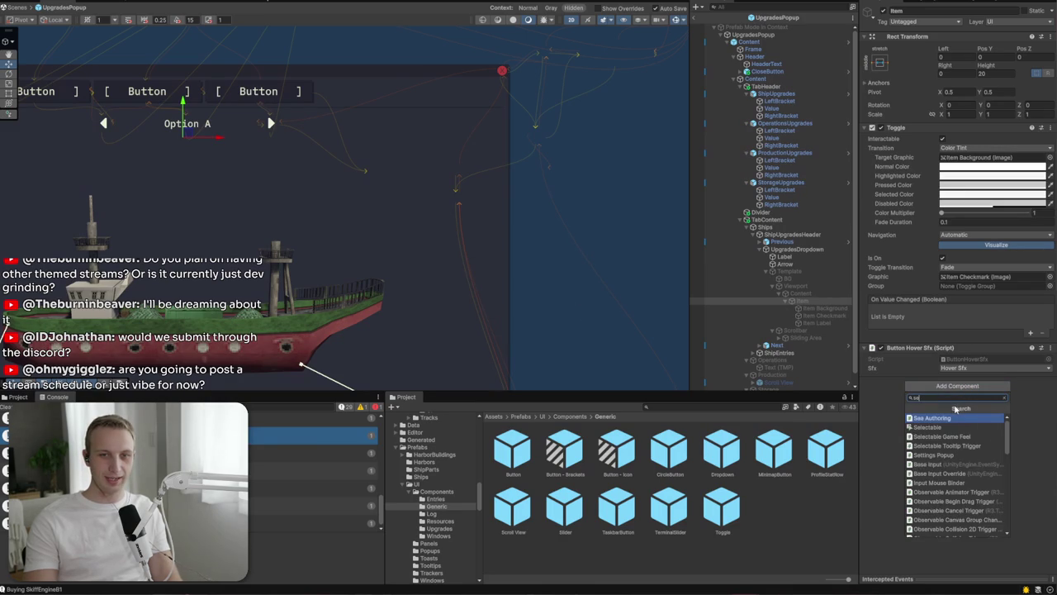
{"action": "type", "text": "l"}
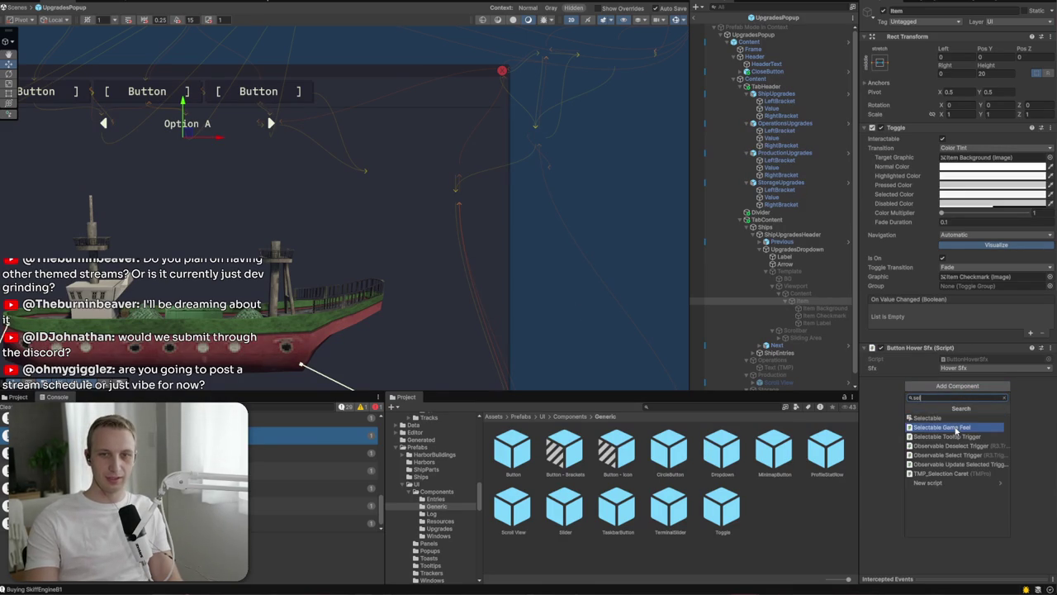
{"action": "left_click", "coordinate": [956, 428]}
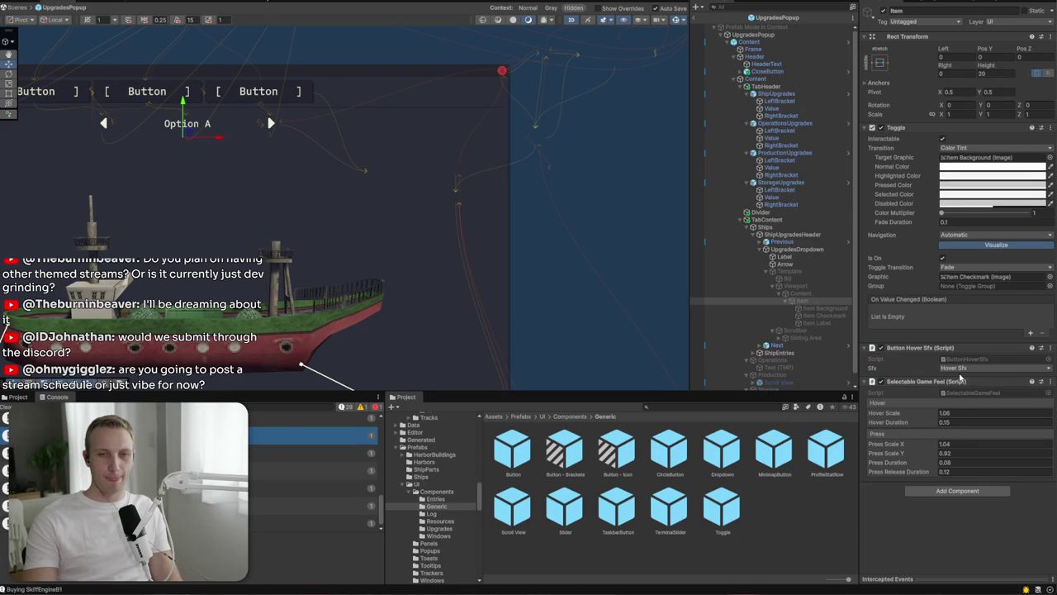
{"action": "left_click", "coordinate": [960, 369]}
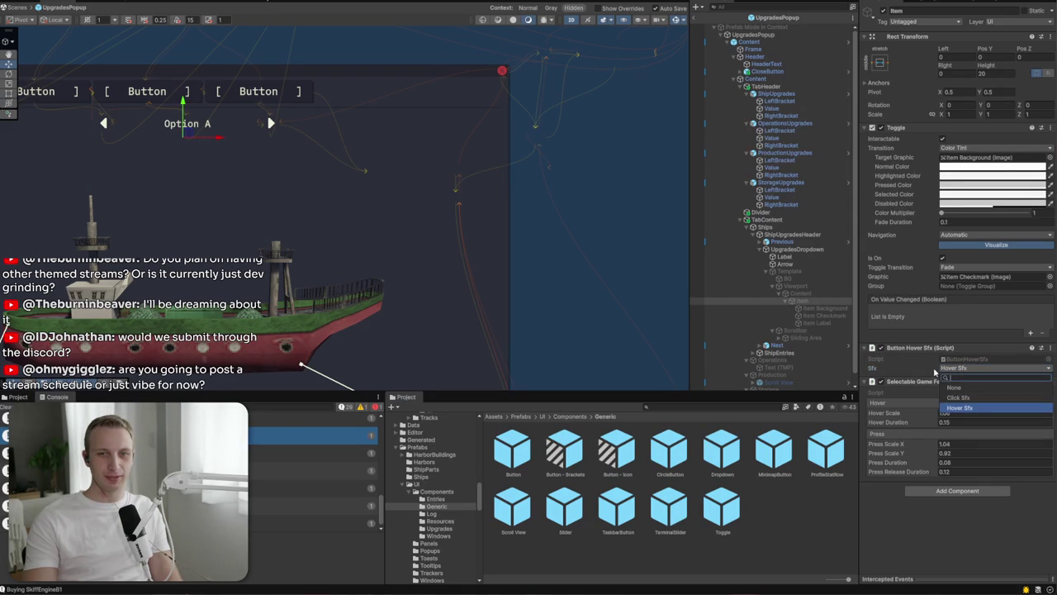
{"action": "left_click", "coordinate": [935, 371]}
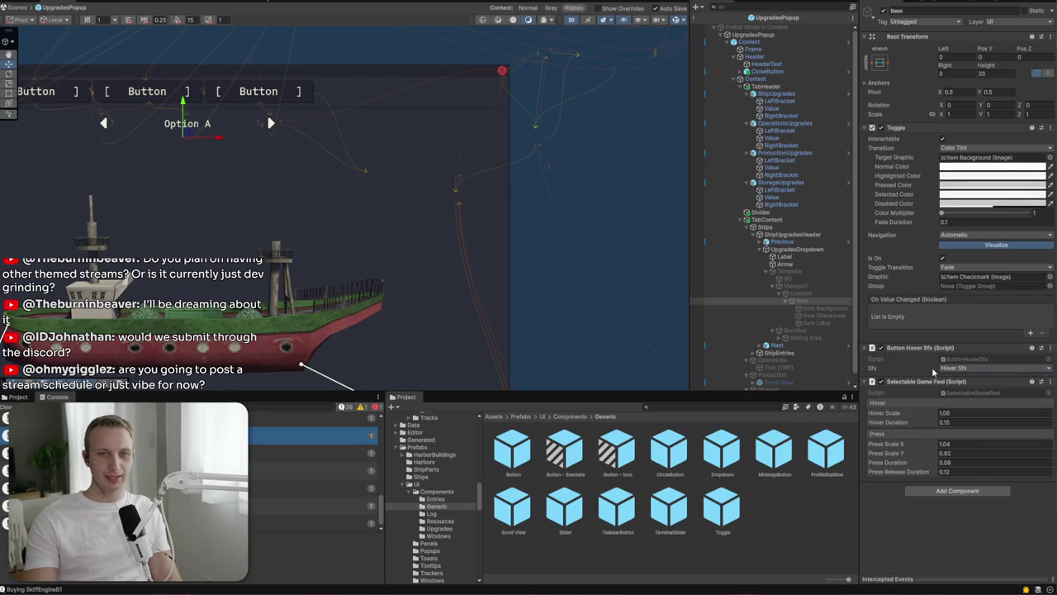
Step: Enable the dropdown Template and frame its list in the Scene view
{"action": "left_click", "coordinate": [821, 295]}
{"action": "key", "text": "Up"}
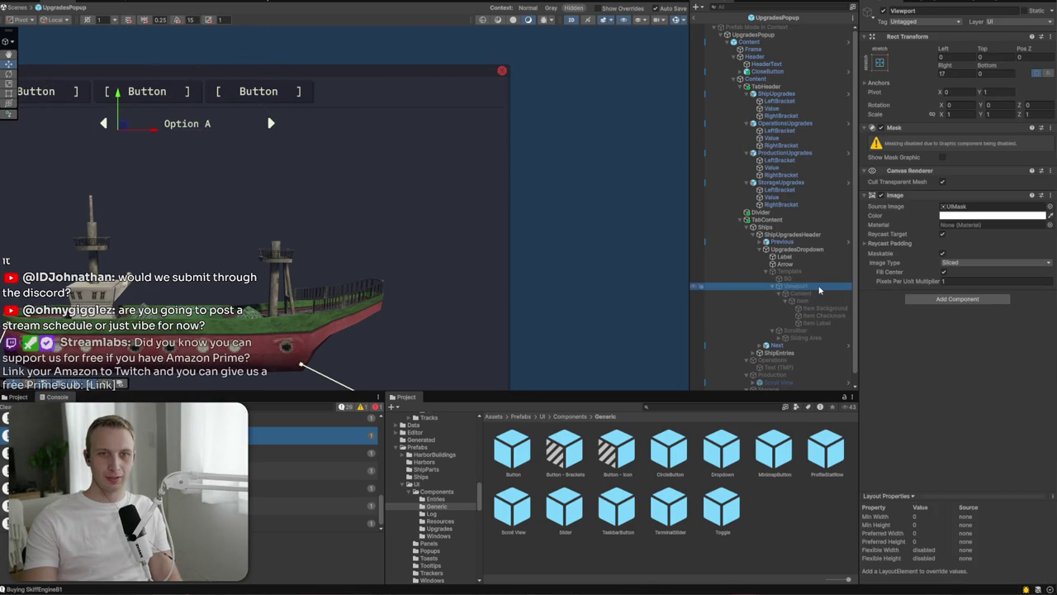
{"action": "key", "text": "Down"}
{"action": "key", "text": "Down"}
{"action": "key", "text": "Down"}
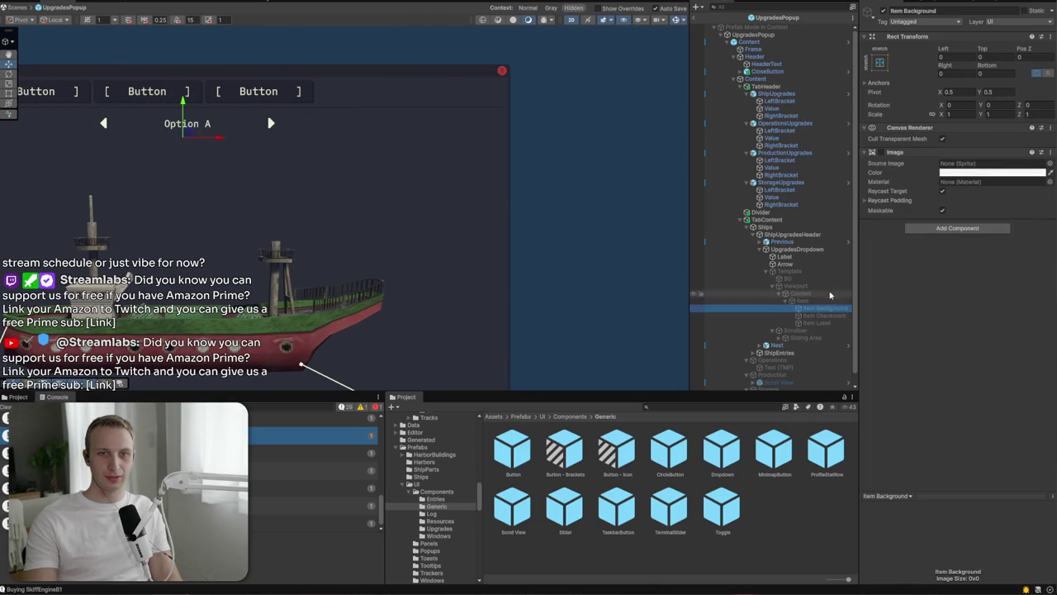
{"action": "key", "text": "Up"}
{"action": "key", "text": "Up"}
{"action": "key", "text": "Up"}
{"action": "left_click", "coordinate": [883, 11]}
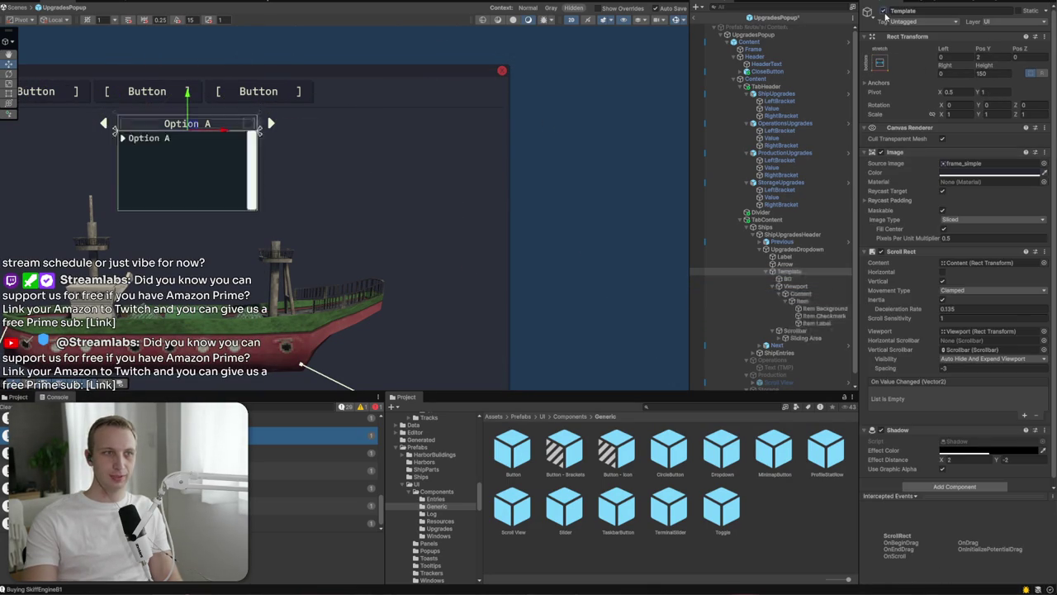
{"action": "key", "text": "f"}
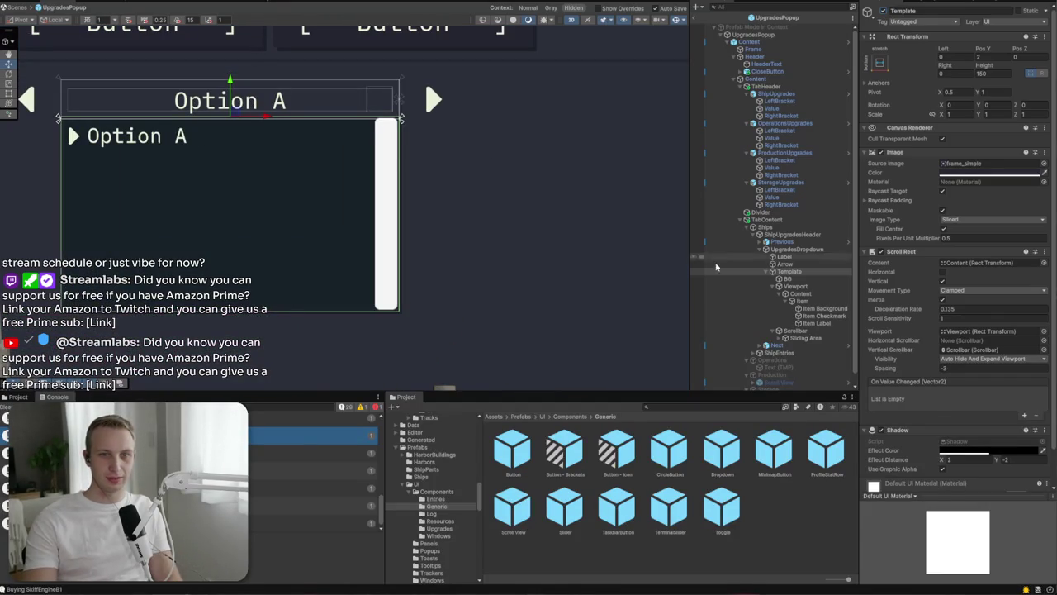
Step: Save the prefab, then duplicate the Item row as a test and delete the copy
{"action": "left_click", "coordinate": [801, 301]}
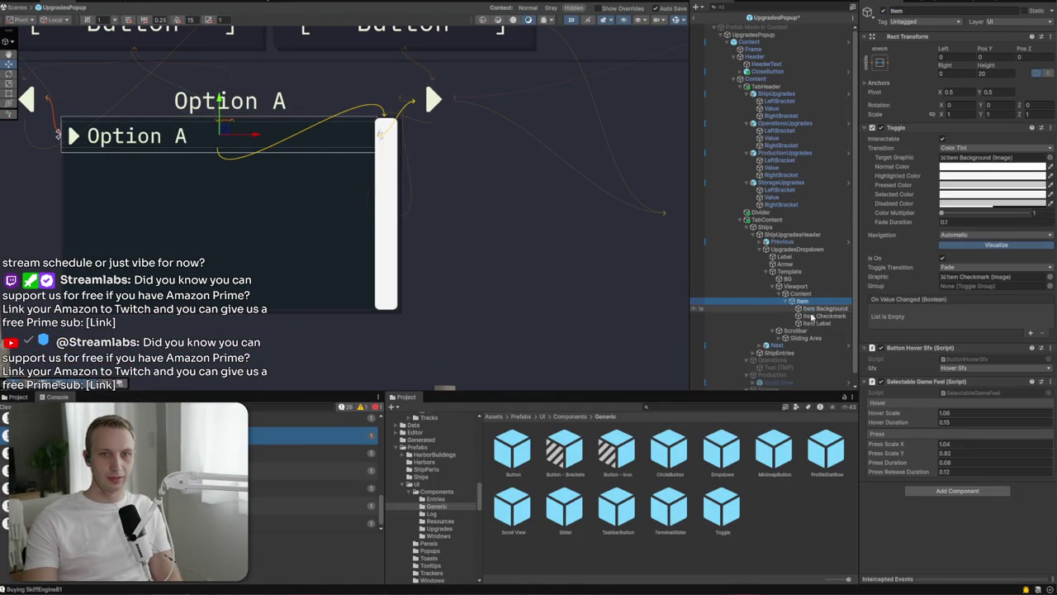
{"action": "key", "text": "ctrl+s"}
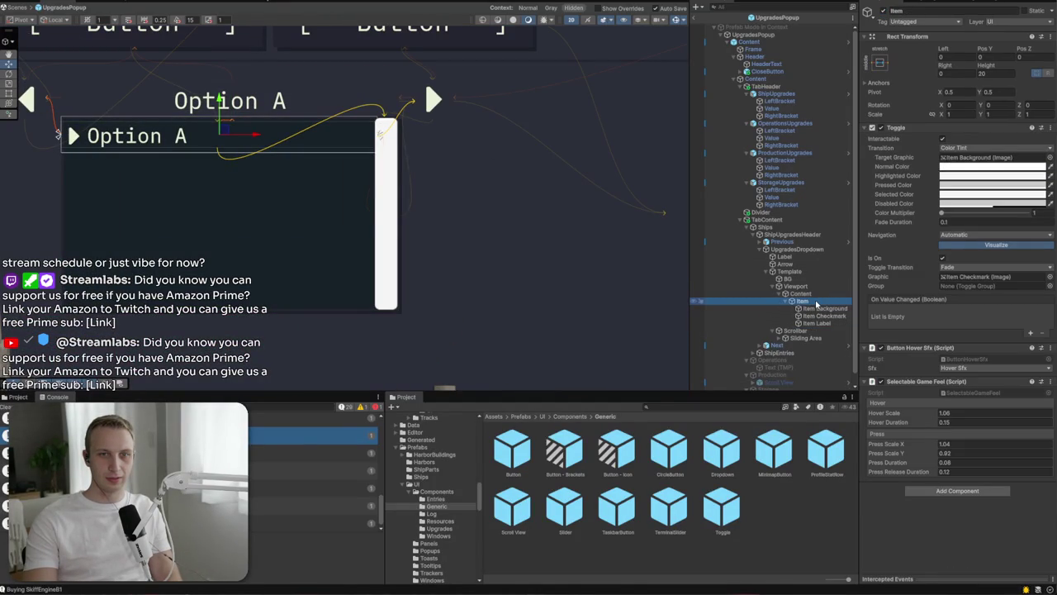
{"action": "key", "text": "ctrl+d"}
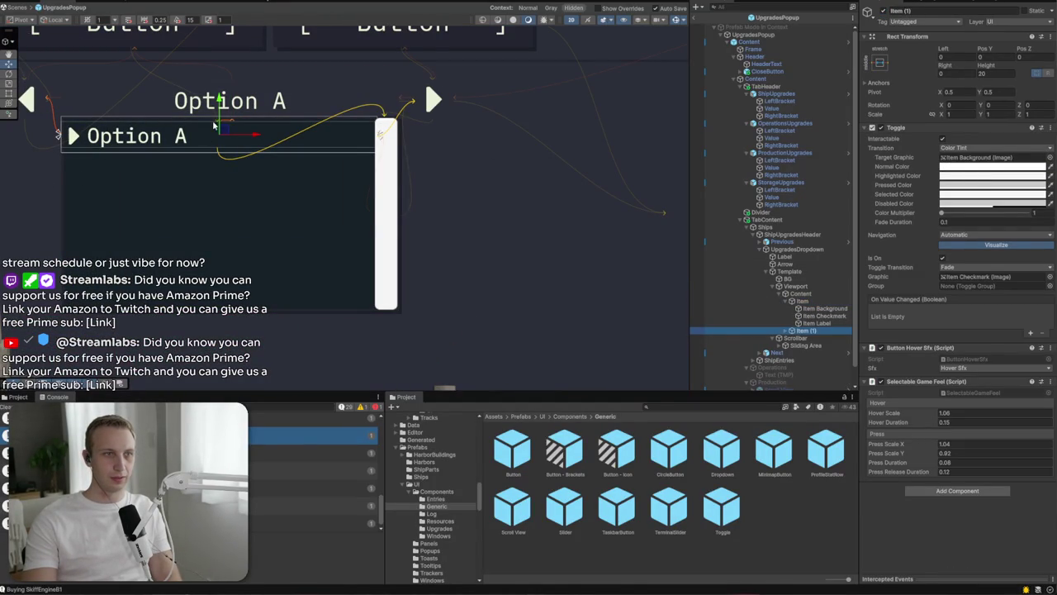
{"action": "left_click_drag", "start_coordinate": [219, 147], "coordinate": [219, 127]}
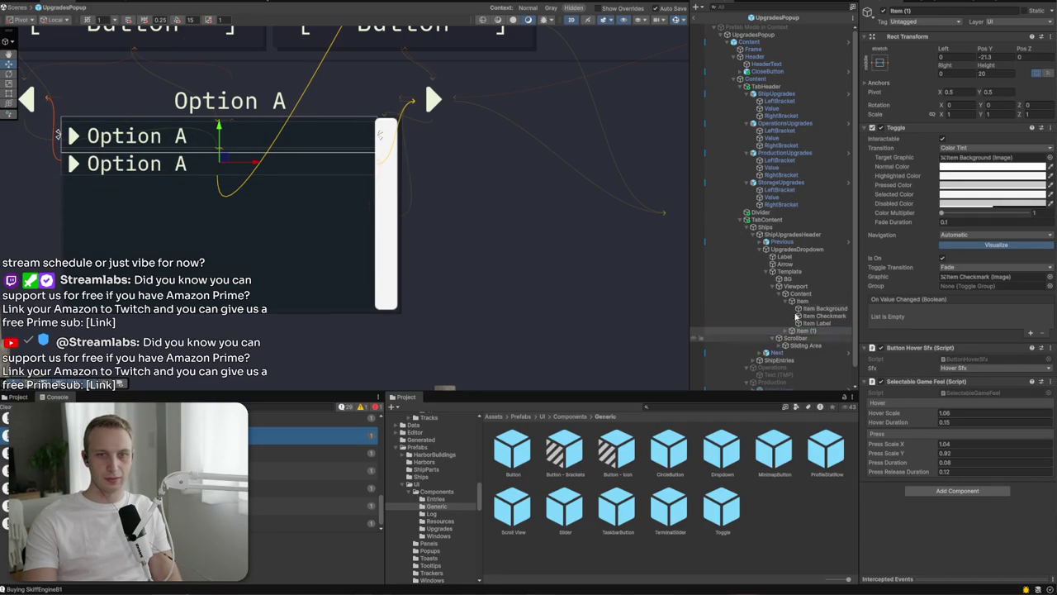
{"action": "key", "text": "Delete"}
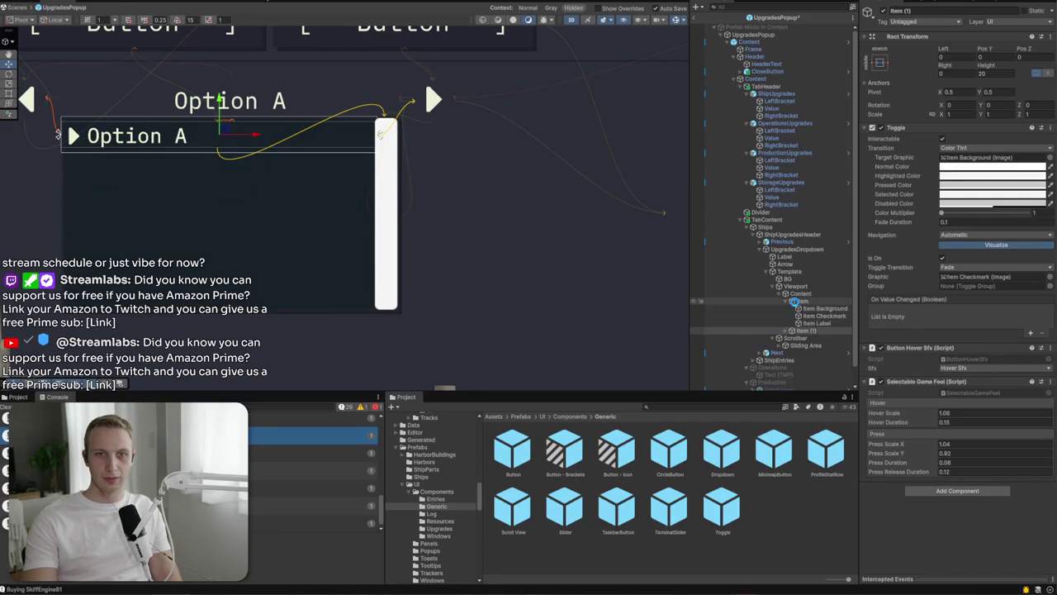
Step: Set Item's height to 25, disable the Template again, and enter Play mode
{"action": "left_click", "coordinate": [813, 303]}
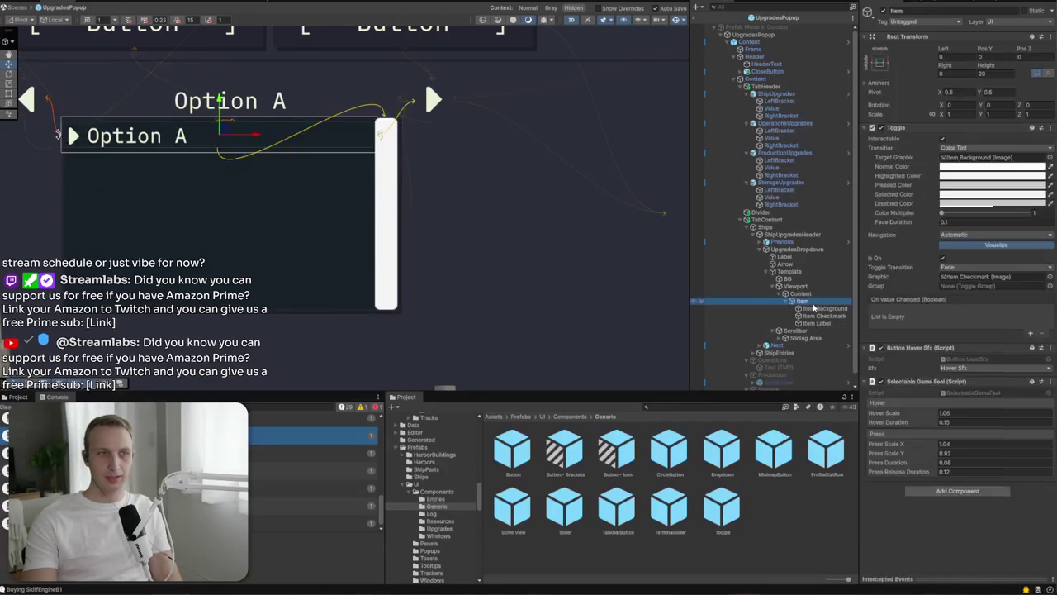
{"action": "double_click", "coordinate": [991, 72]}
{"action": "type", "text": "25"}
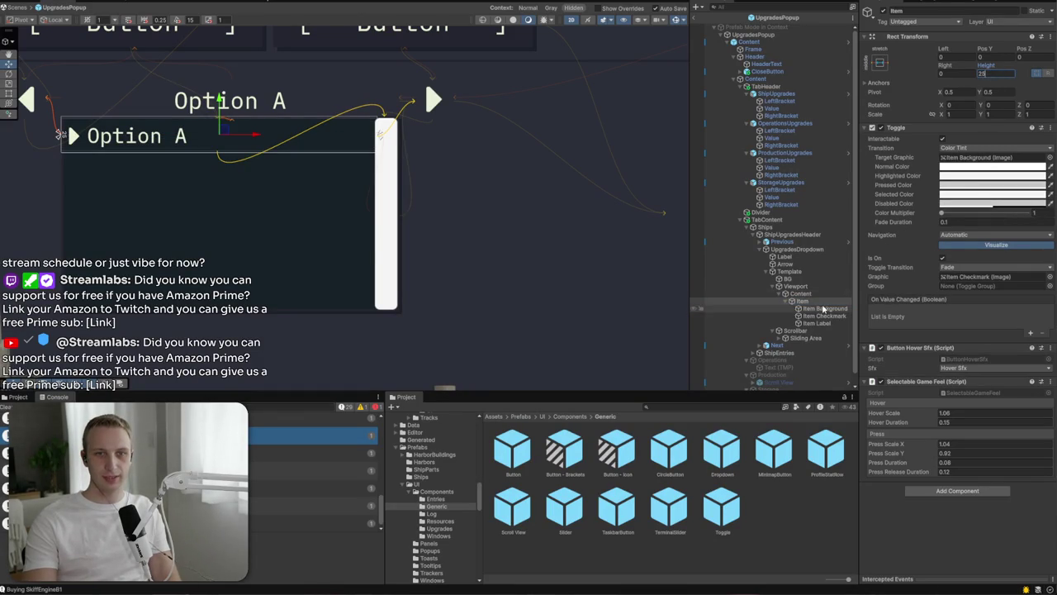
{"action": "left_click", "coordinate": [789, 272]}
{"action": "left_click", "coordinate": [880, 10]}
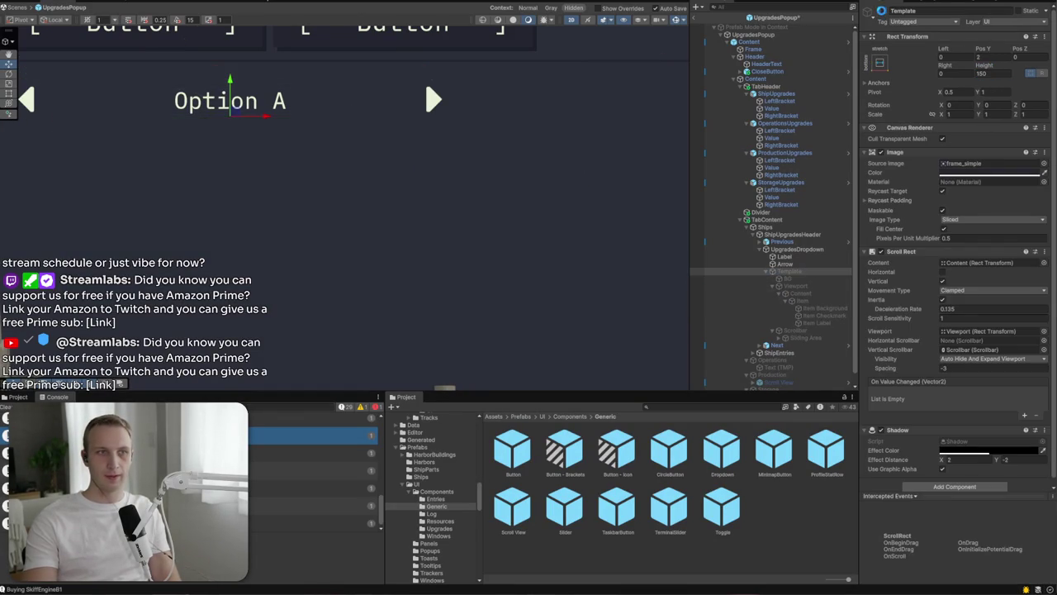
{"action": "key", "text": "ctrl+p"}
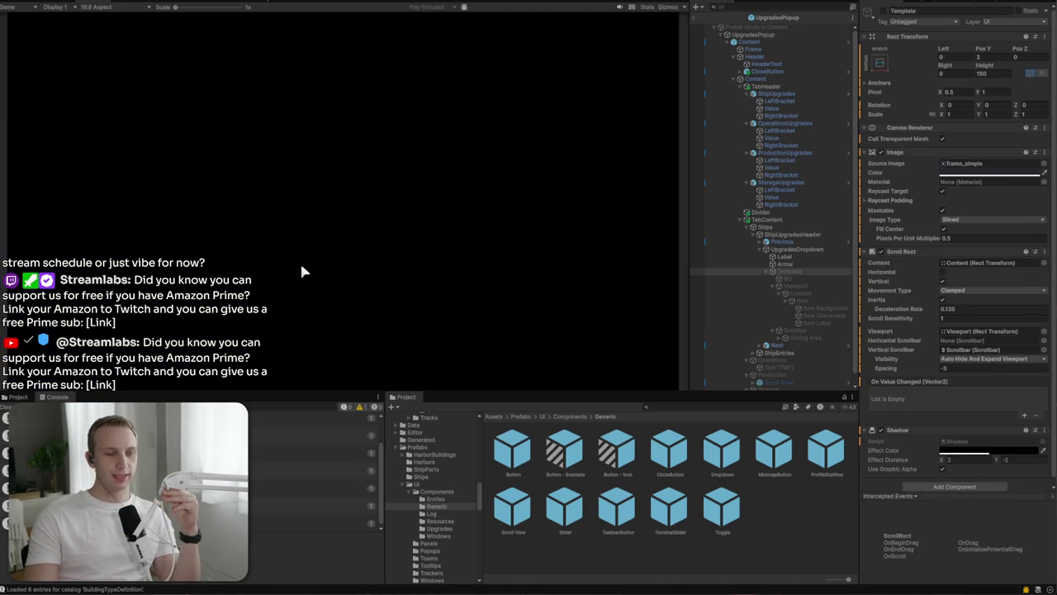
Step: Load the existing saved game and open the Upgrades popup
{"action": "left_click", "coordinate": [349, 175]}
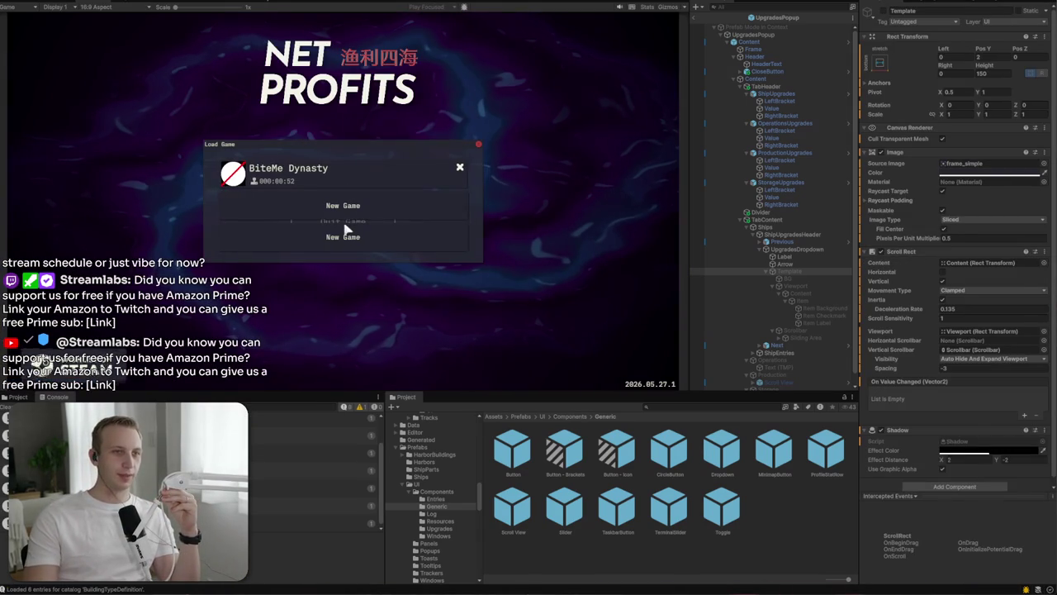
{"action": "left_click", "coordinate": [360, 175]}
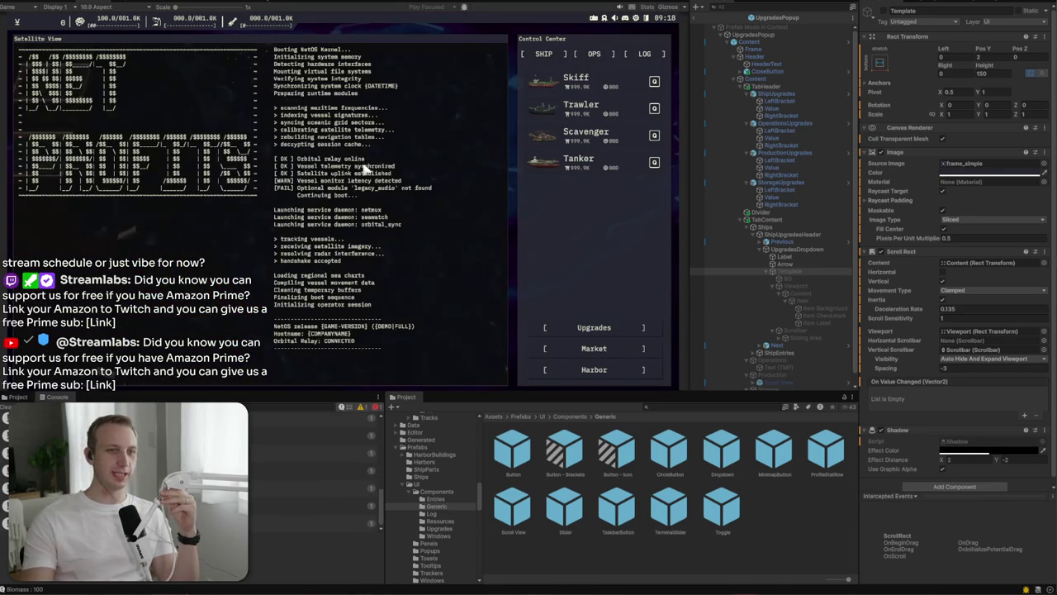
{"action": "left_click", "coordinate": [580, 334]}
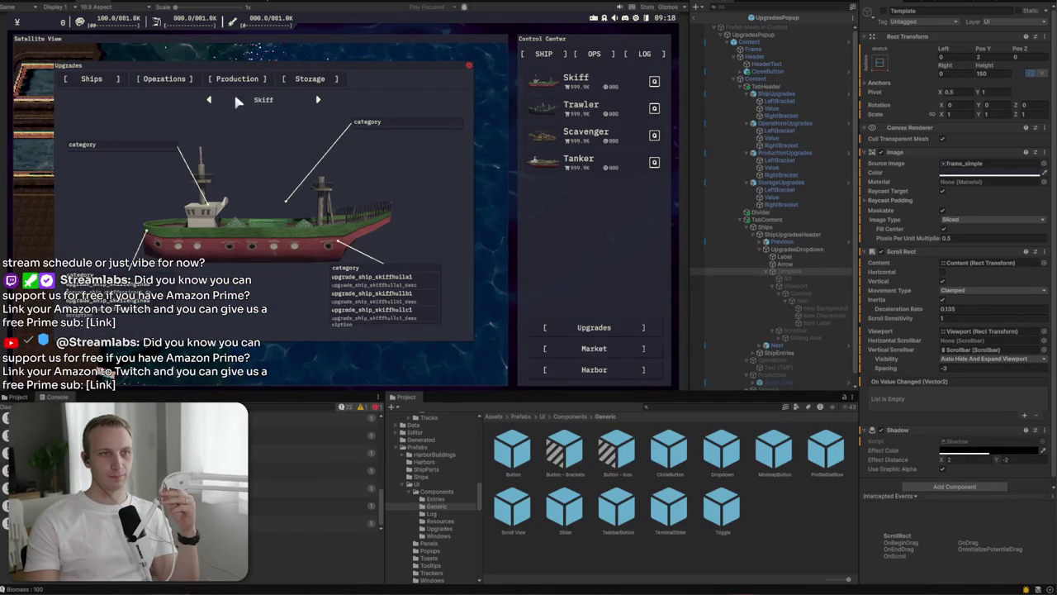
Step: Switch the ship preview to Trawler, then Tanker, and frame the dropdown Template in the Scene view
{"action": "left_click", "coordinate": [258, 102]}
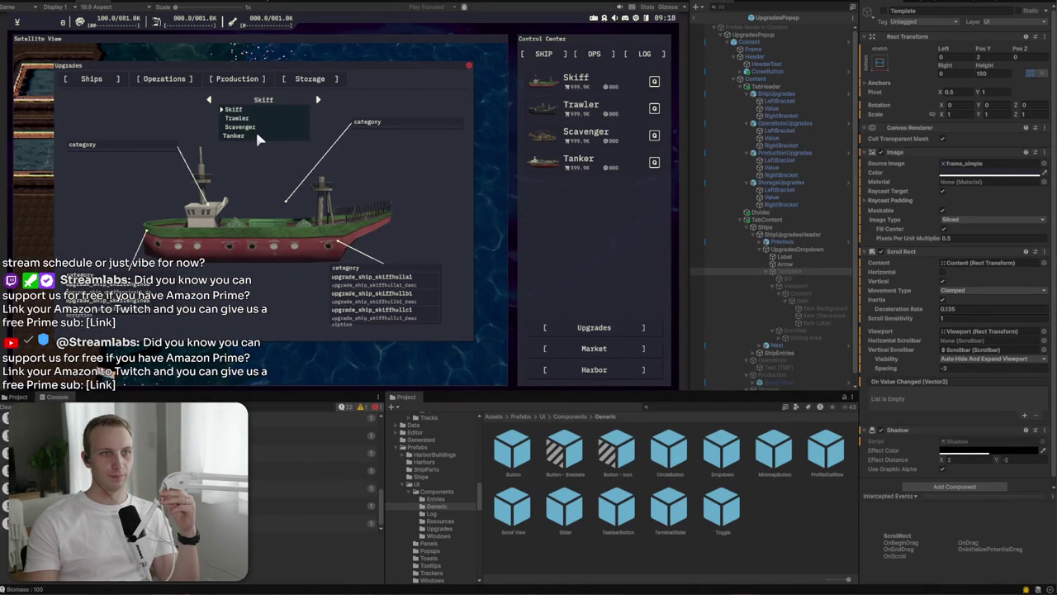
{"action": "left_click", "coordinate": [257, 118]}
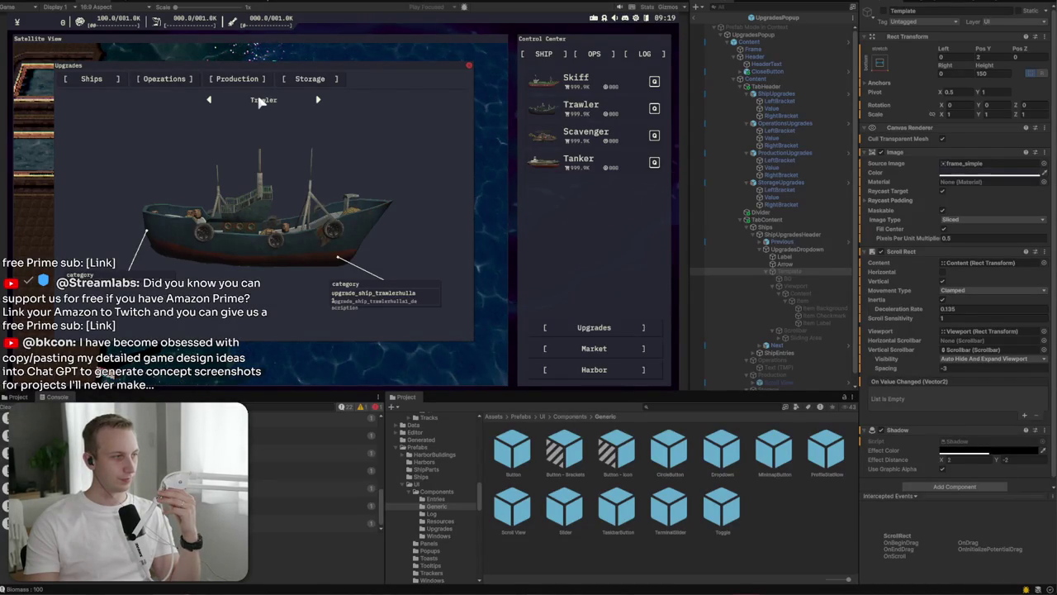
{"action": "left_click", "coordinate": [263, 100]}
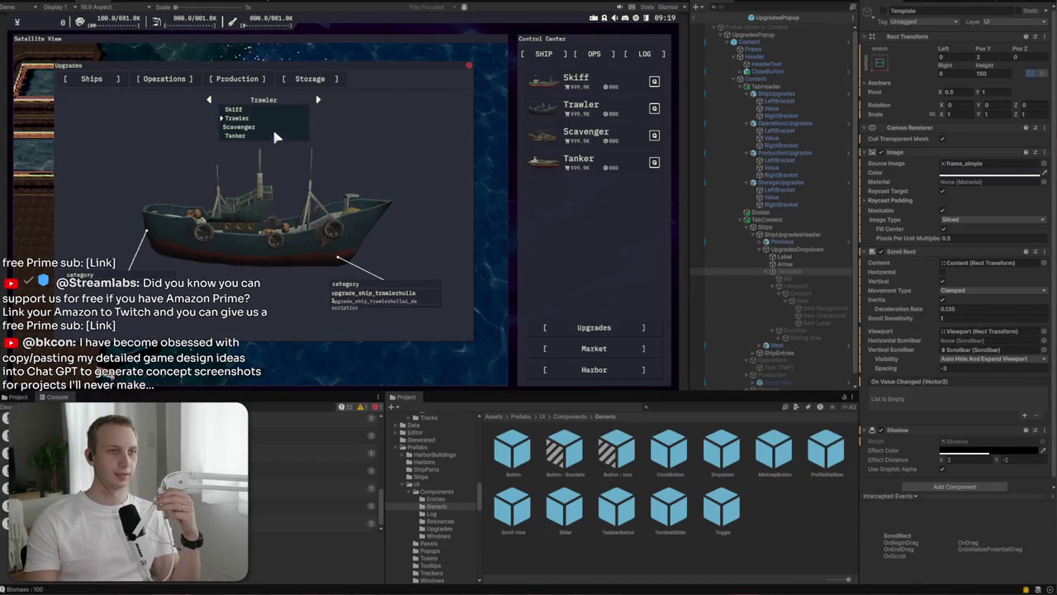
{"action": "left_click", "coordinate": [273, 135]}
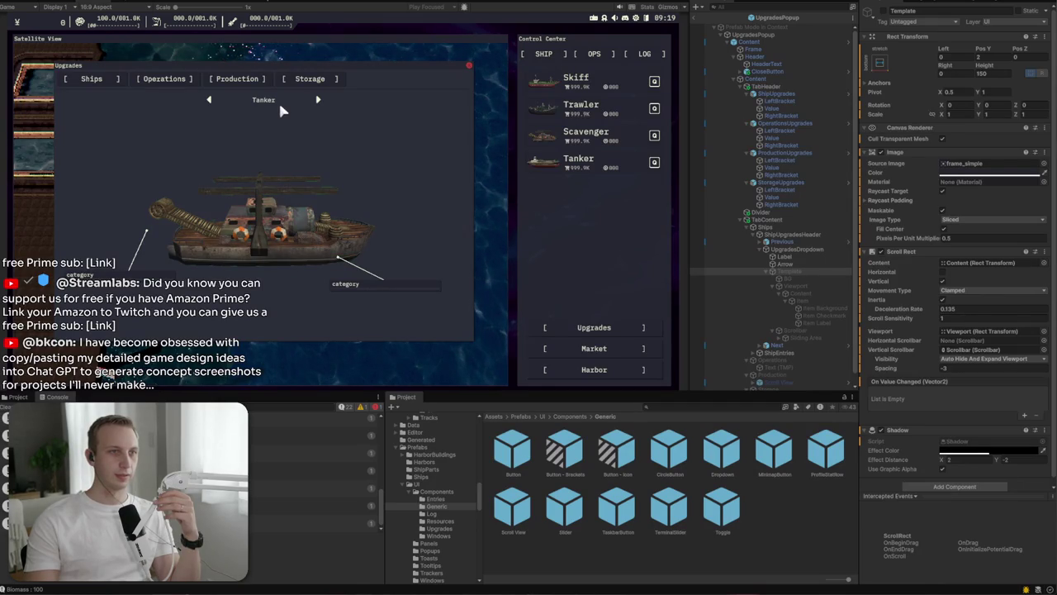
{"action": "left_click", "coordinate": [279, 105]}
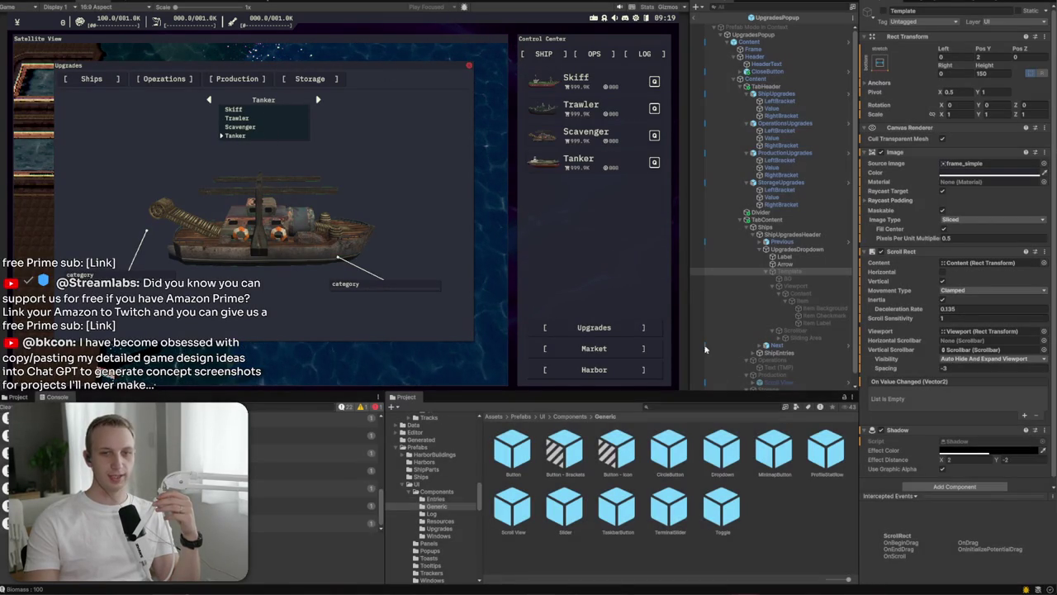
{"action": "double_click", "coordinate": [791, 271]}
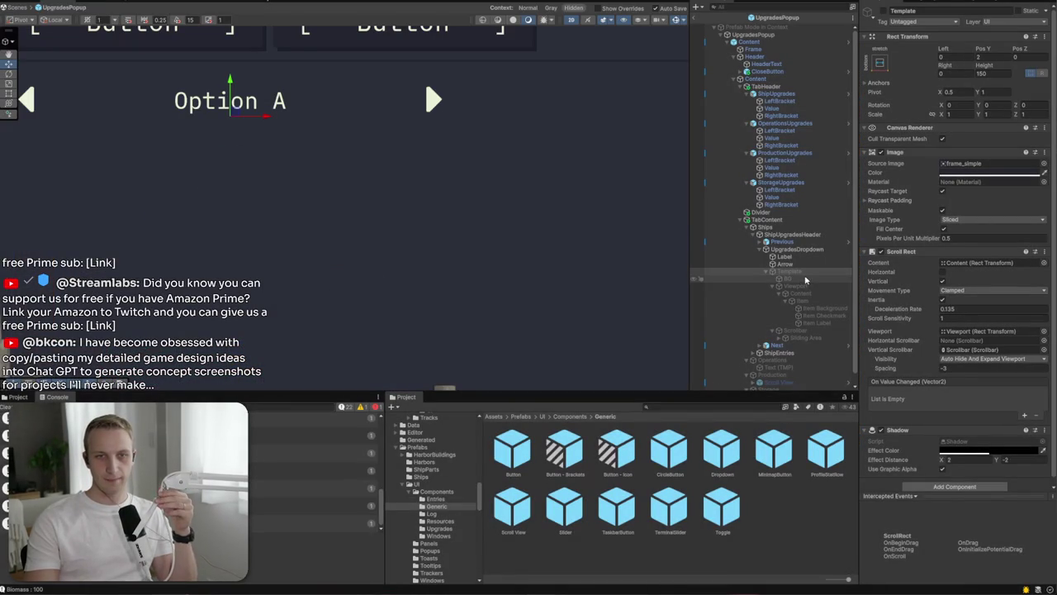
Step: Search the Project window for ButtonClickSfx and open the script in Rider
{"action": "left_click", "coordinate": [726, 406]}
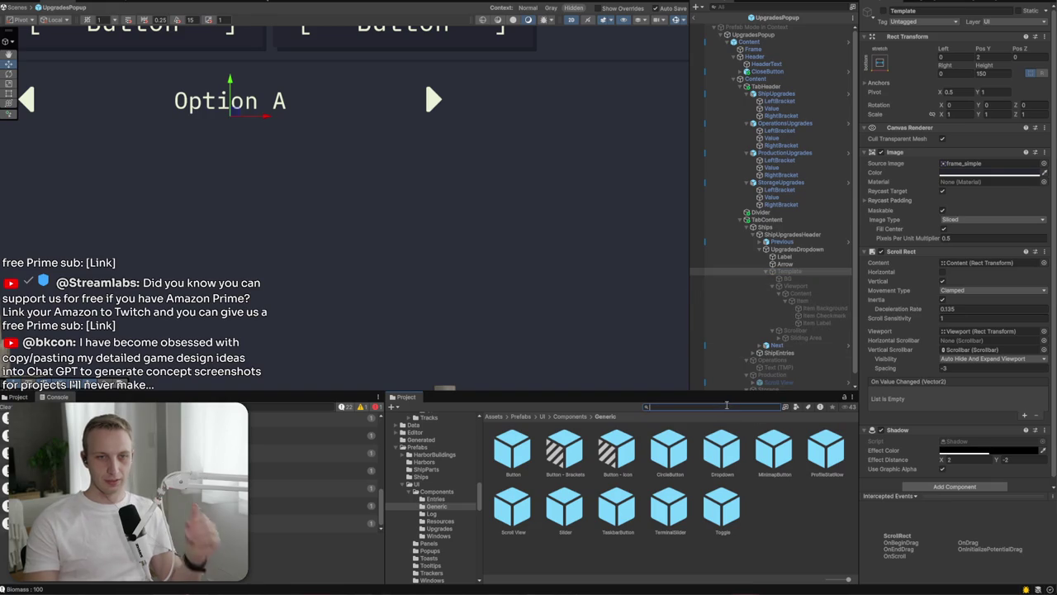
{"action": "type", "text": "ButtonCli"}
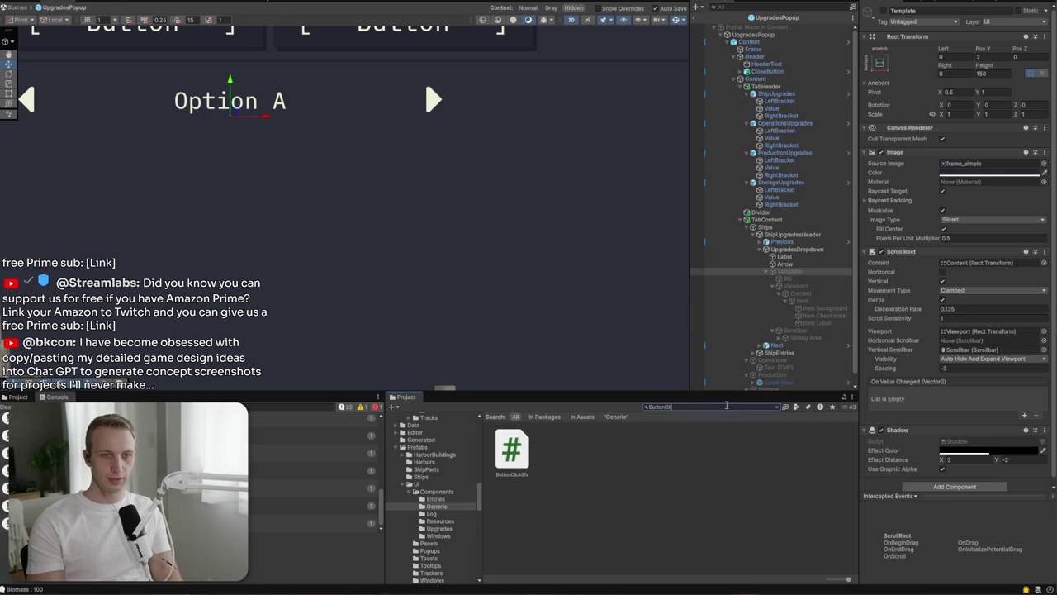
{"action": "left_click", "coordinate": [525, 453]}
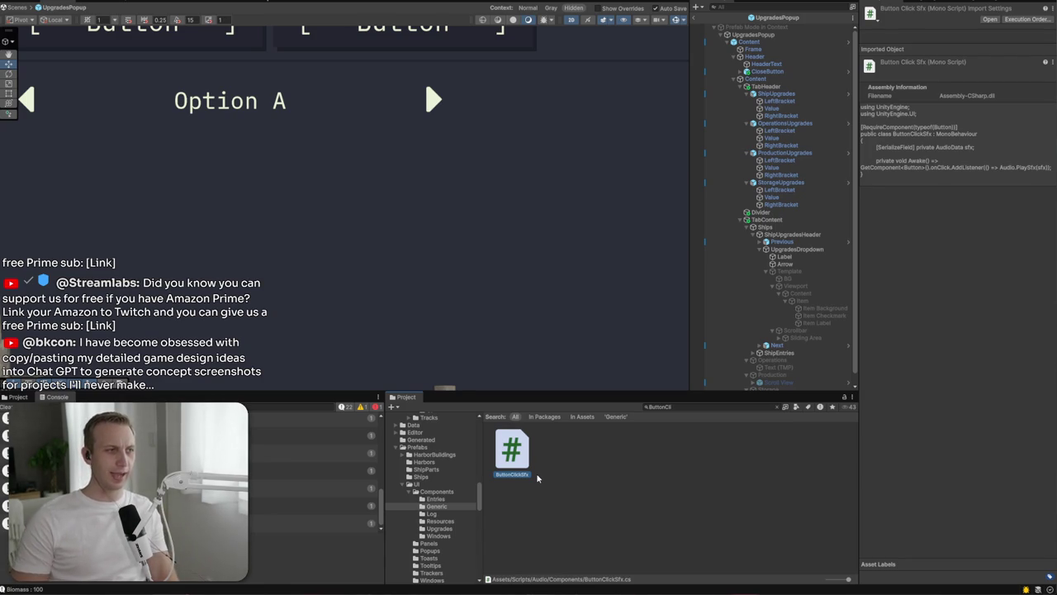
{"action": "double_click", "coordinate": [536, 477]}
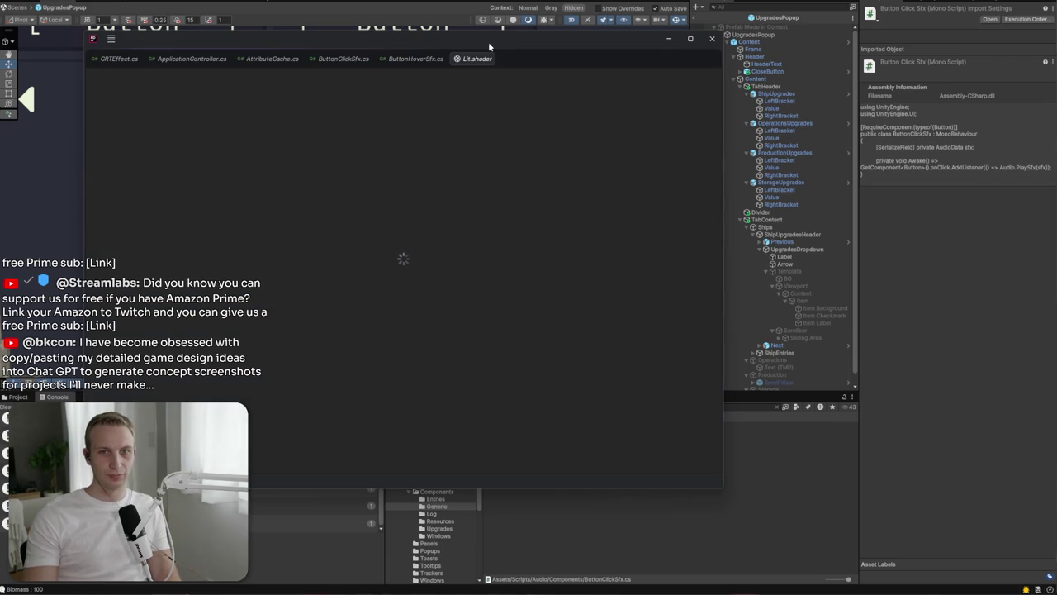
Step: Open the ButtonHoverSfx script in Rider as well
{"action": "left_click", "coordinate": [756, 465]}
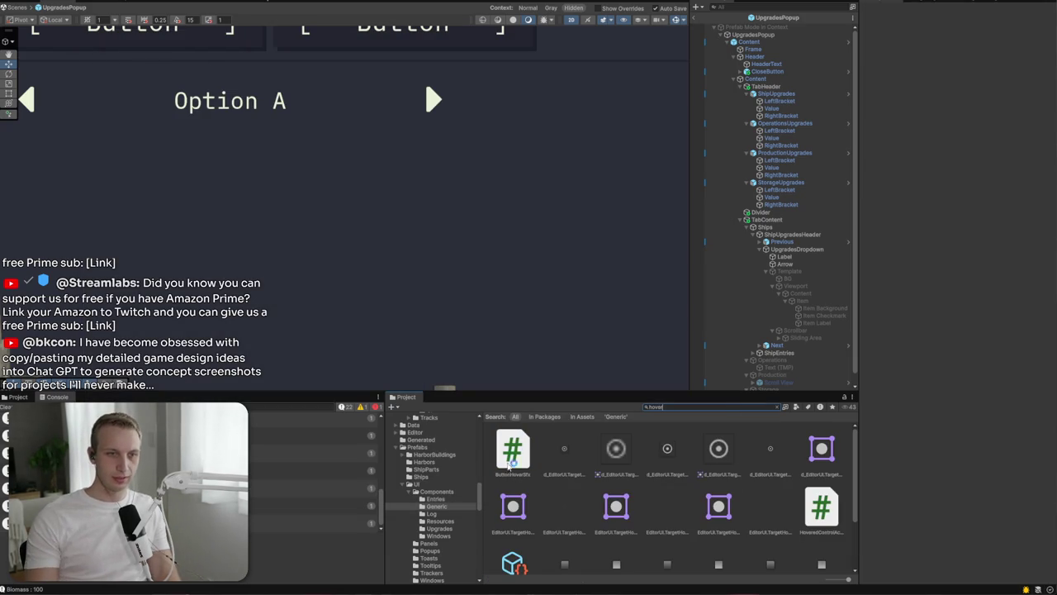
{"action": "left_click", "coordinate": [504, 454]}
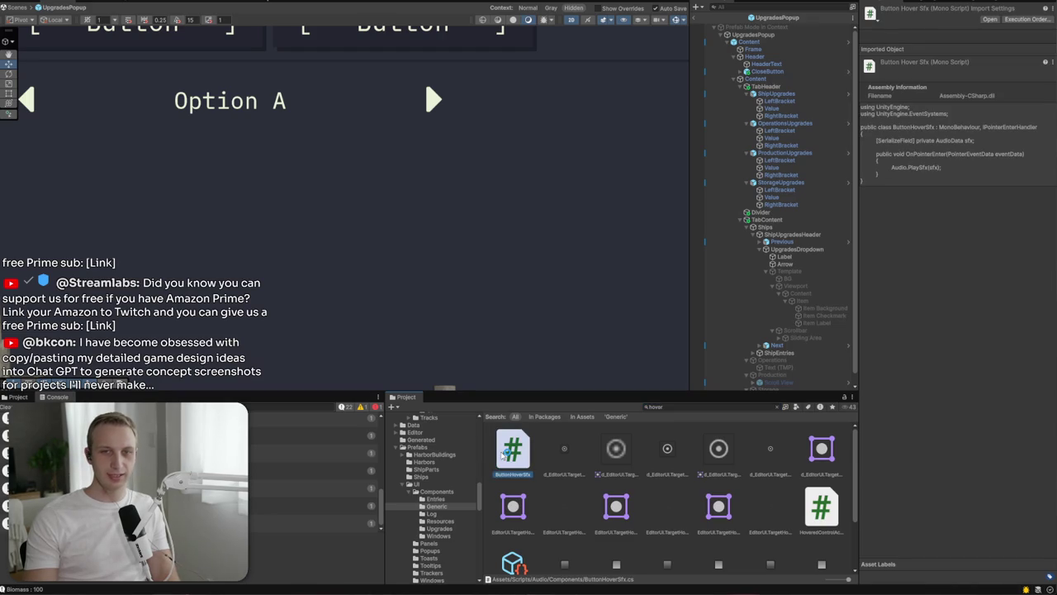
{"action": "double_click", "coordinate": [502, 454]}
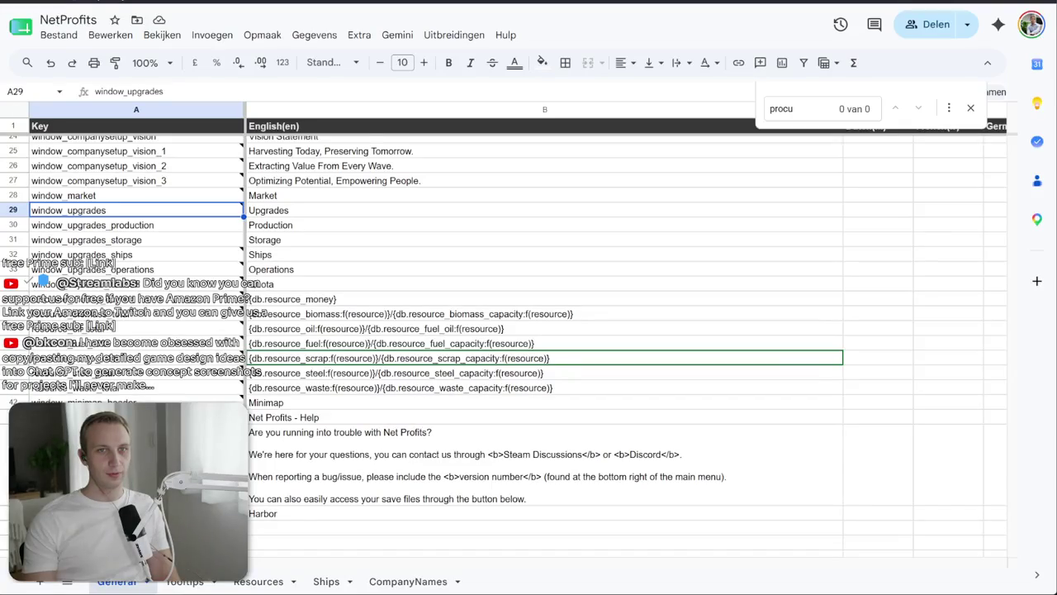
Step: Open a new Firefox tab and go to the Gemini site
{"action": "key", "text": "ctrl+t"}
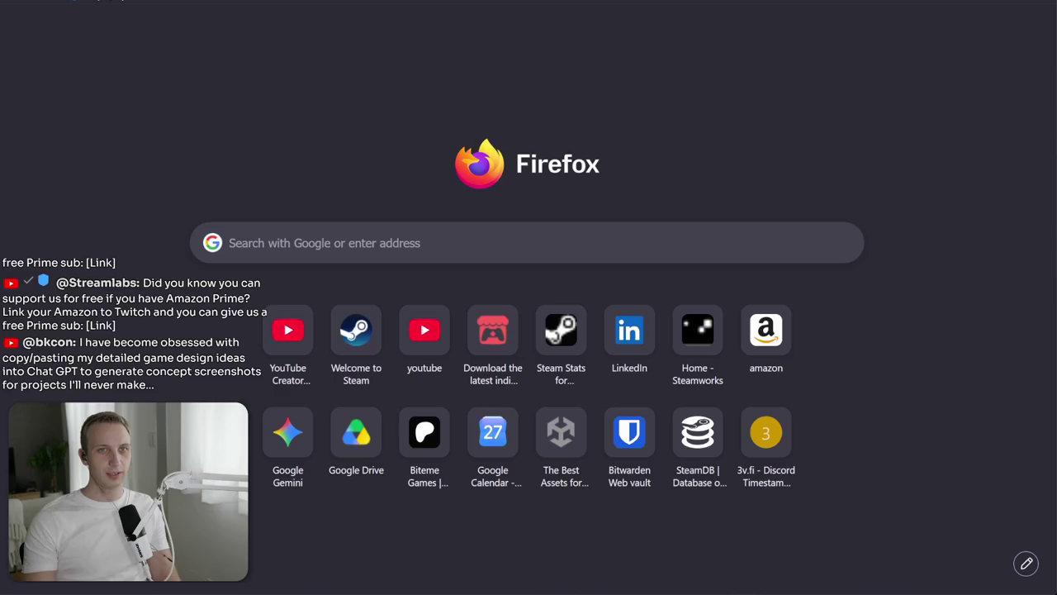
{"action": "type", "text": "gemini"}
{"action": "key", "text": "Return"}
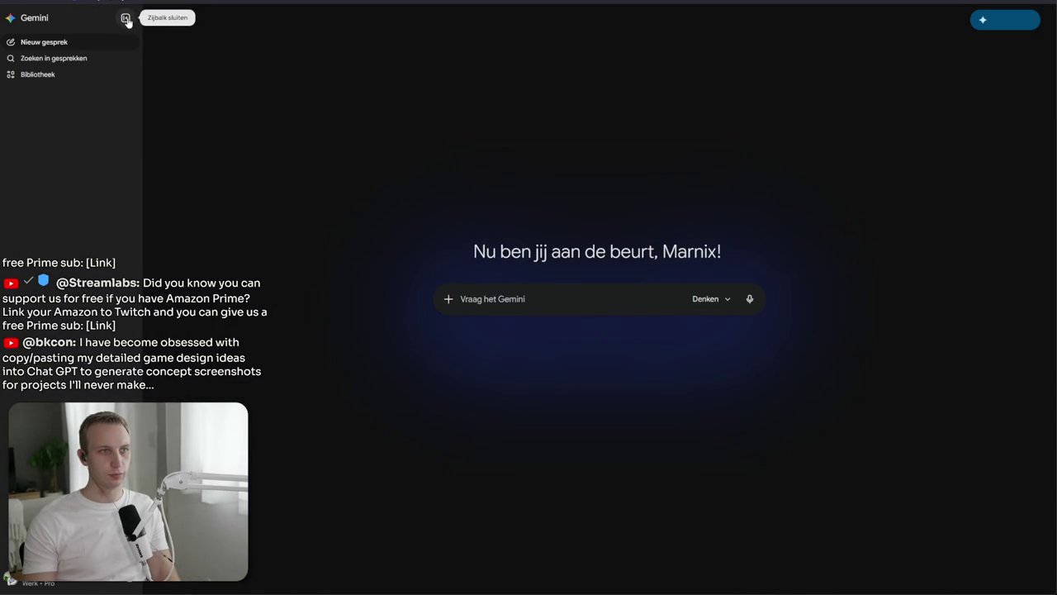
Step: Write the Gemini prompt 'Can you update this script so it works with Selectable instead of just button'
{"action": "left_click", "coordinate": [127, 19]}
{"action": "left_click", "coordinate": [453, 306]}
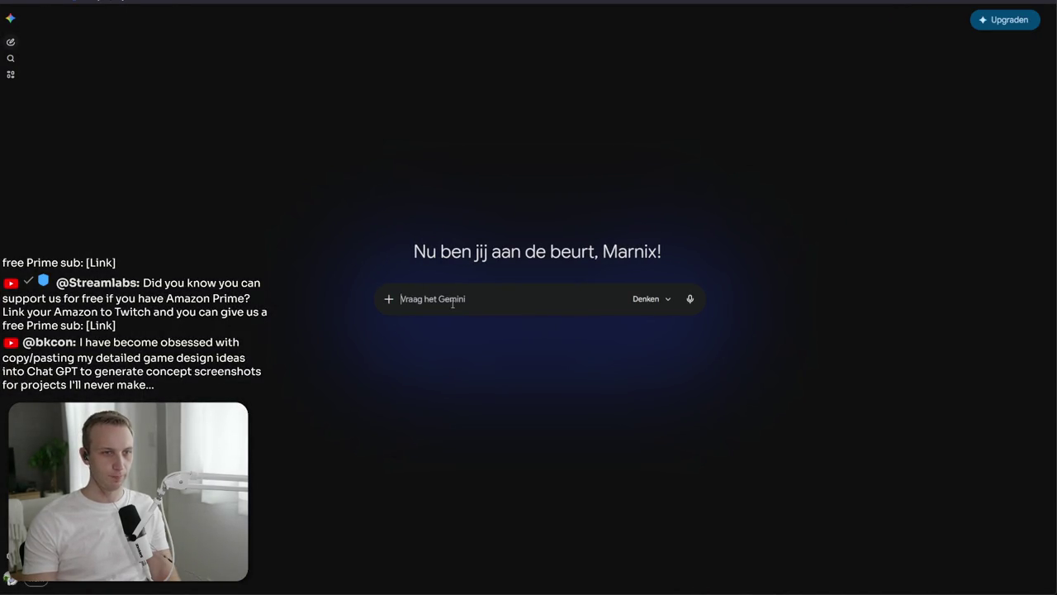
{"action": "type", "text": "Can you update this "}
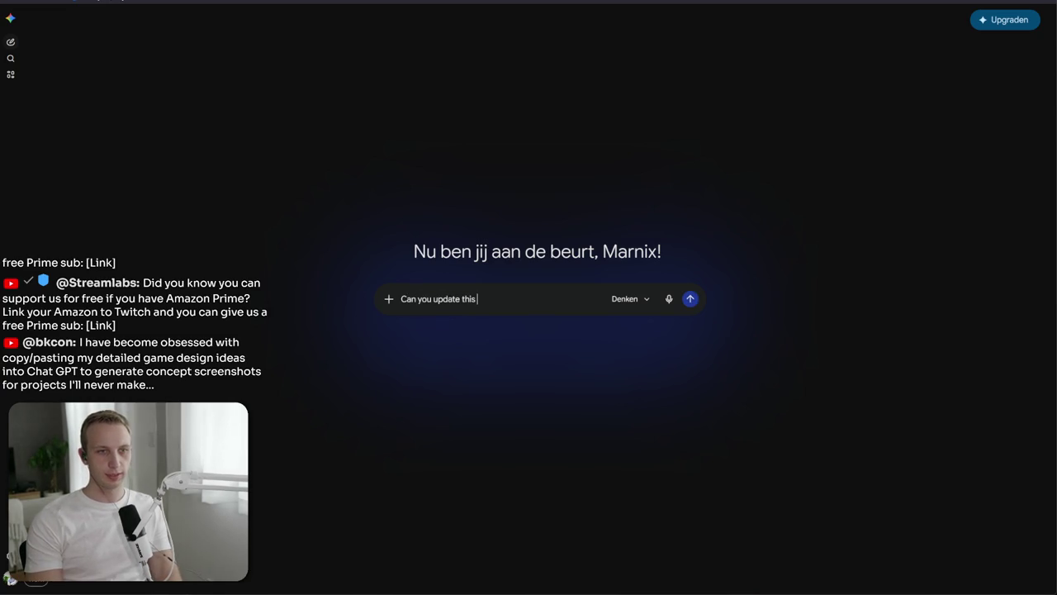
{"action": "type", "text": "script so it works "}
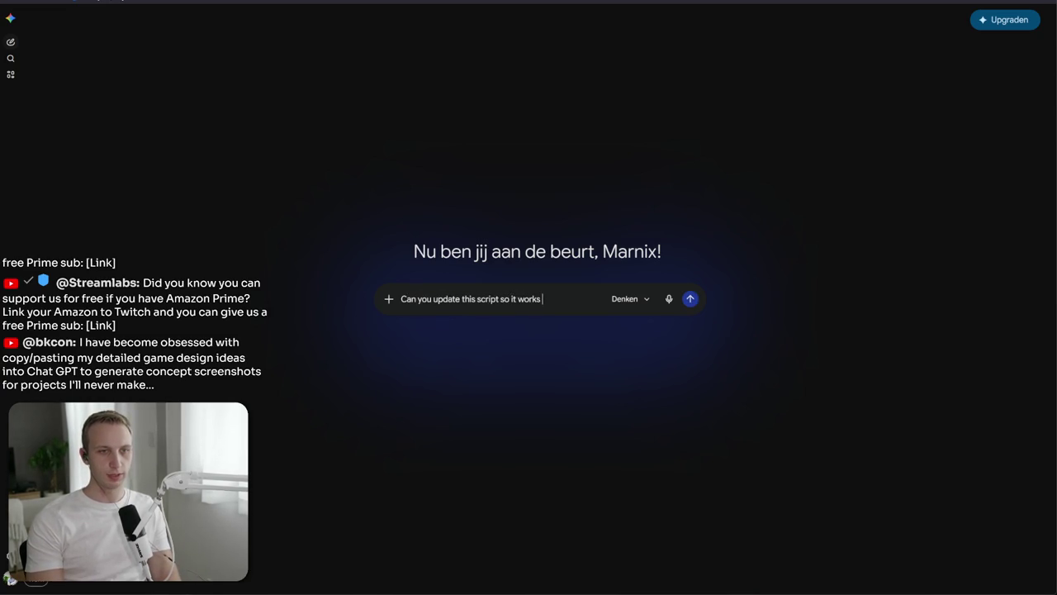
{"action": "type", "text": "with Selecata"}
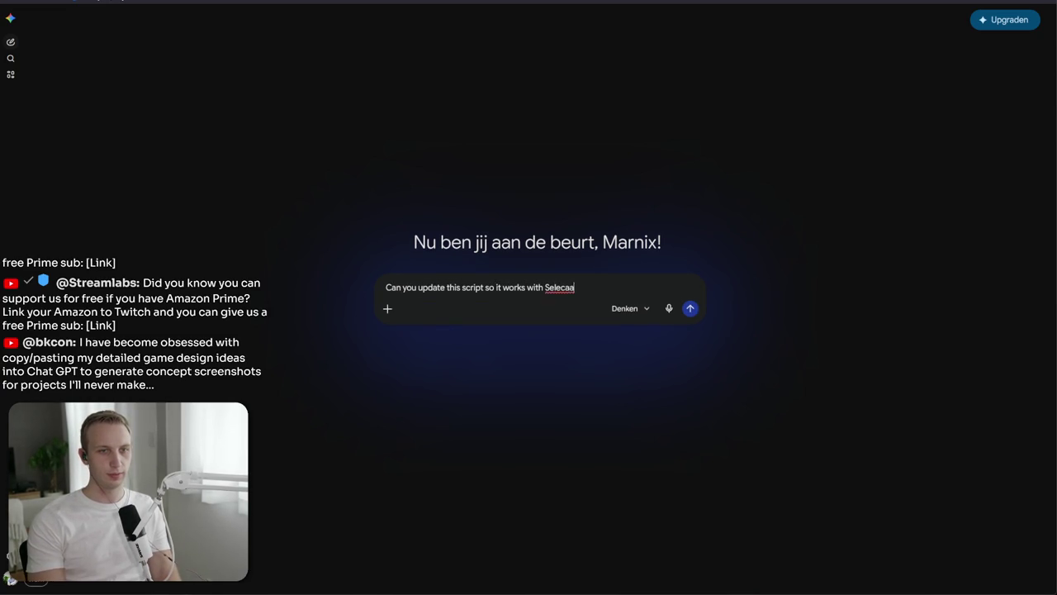
{"action": "key", "text": "BackSpace"}
{"action": "key", "text": "BackSpace"}
{"action": "key", "text": "BackSpace"}
{"action": "type", "text": "tabkle"}
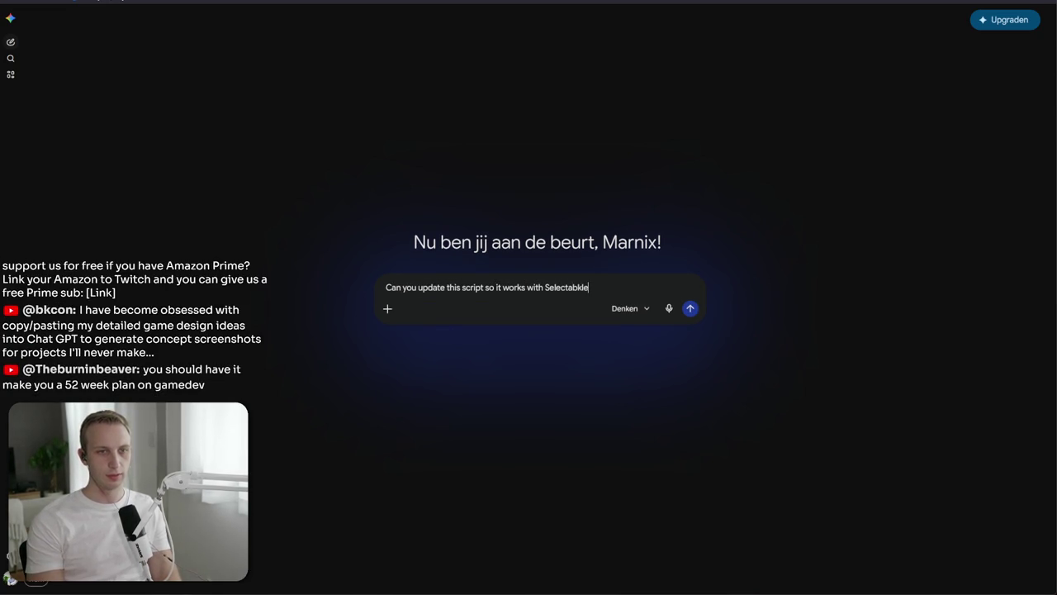
{"action": "type", "text": " instead of just b"}
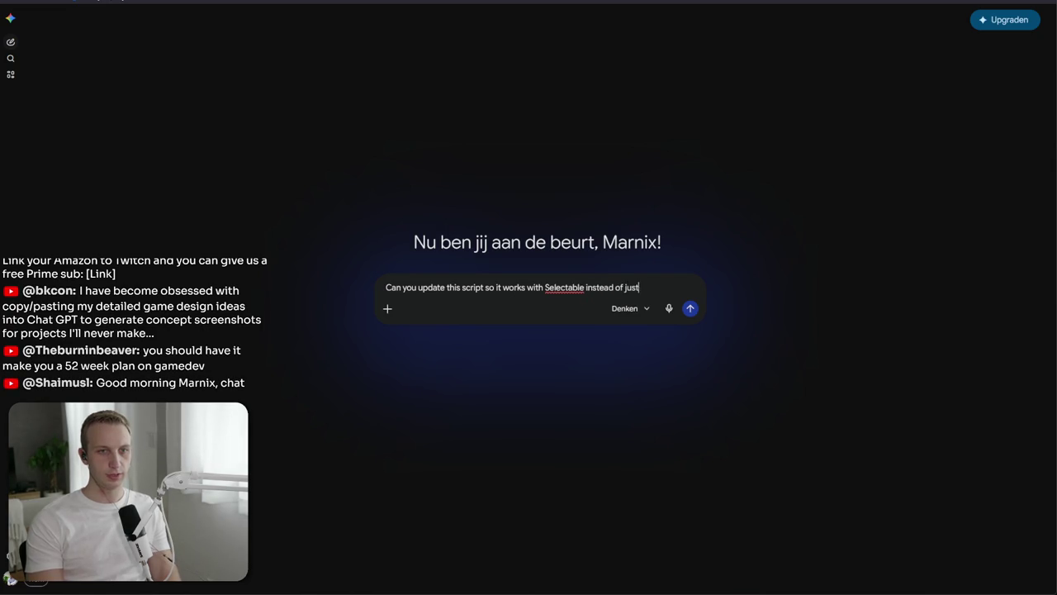
{"action": "type", "text": "utton"}
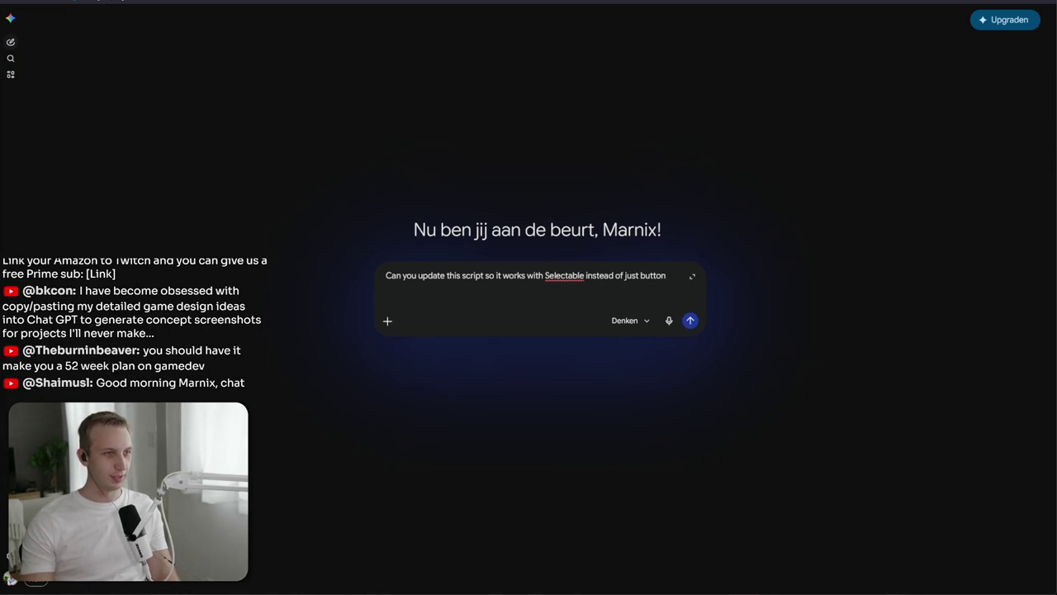
Step: Paste the full ButtonClickSfx code from Rider into the prompt and send it
{"action": "key", "text": "alt+Tab"}
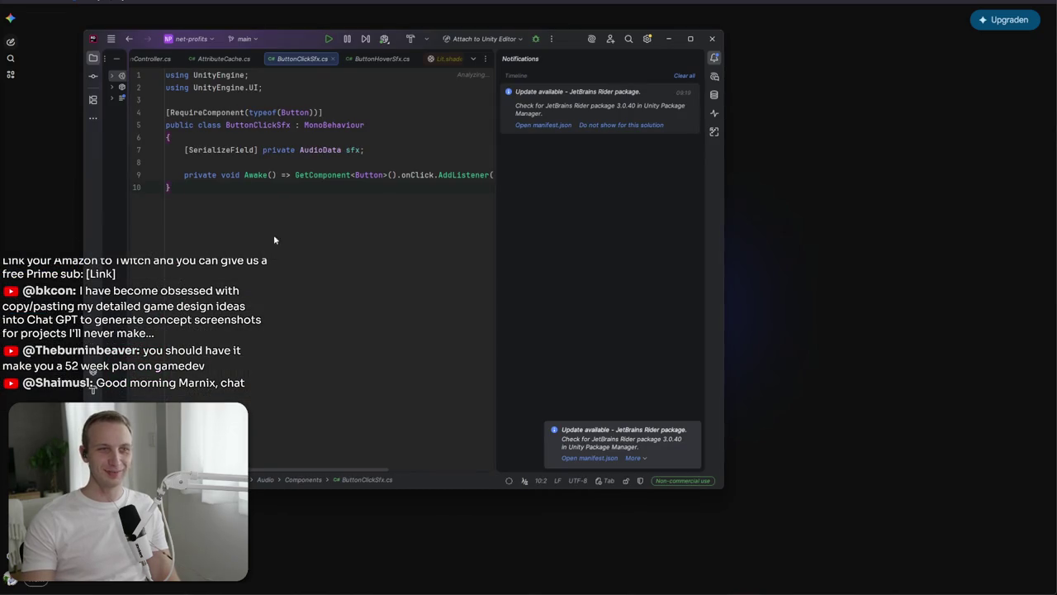
{"action": "key", "text": "ctrl+a"}
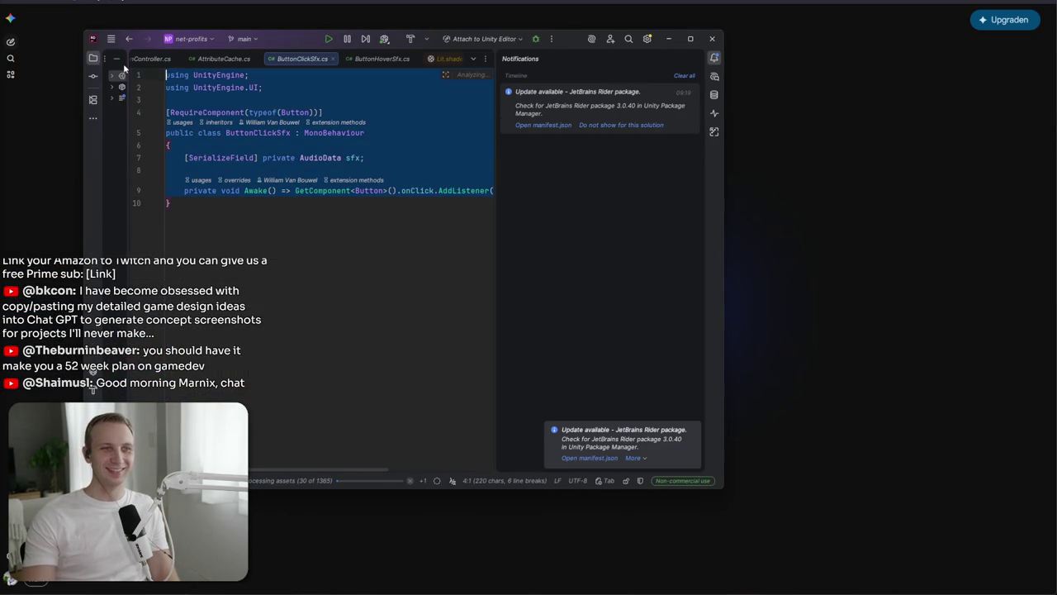
{"action": "key", "text": "alt+Tab"}
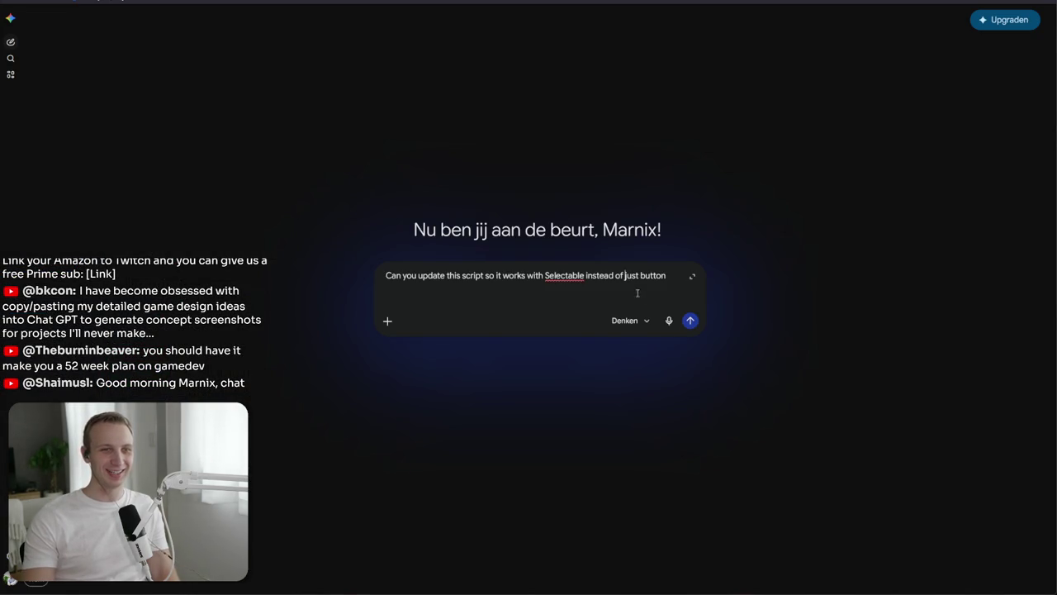
{"action": "key", "text": "ctrl+v"}
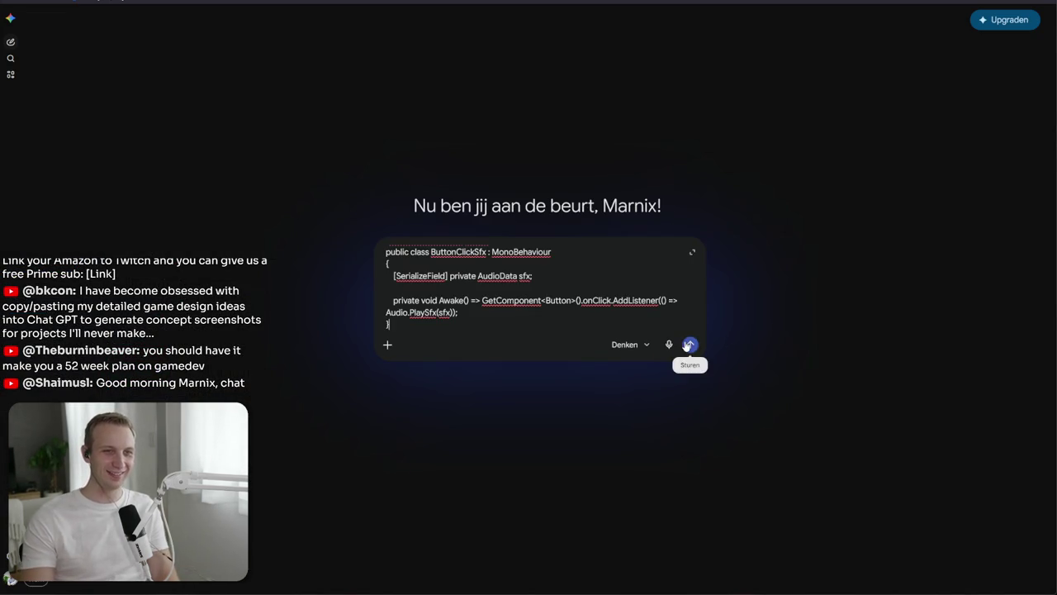
{"action": "left_click", "coordinate": [691, 344]}
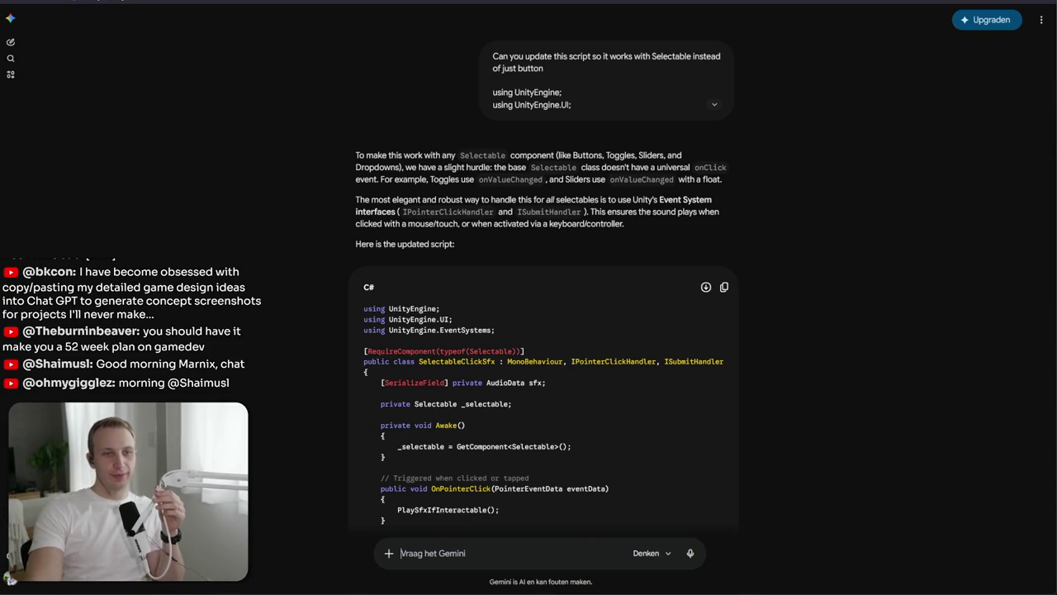
{"action": "scroll", "coordinate": [488, 333], "scroll_direction": "down", "scroll_amount": 5}
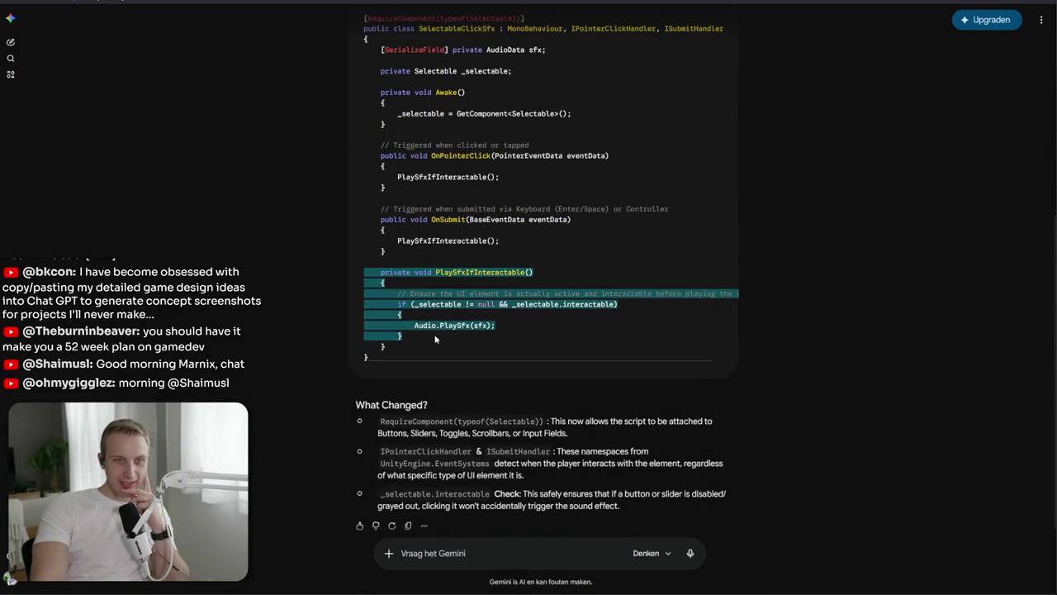
{"action": "mouse_move", "coordinate": [368, 272]}
{"action": "left_mouse_down"}
{"action": "mouse_move", "coordinate": [437, 331]}
{"action": "mouse_move", "coordinate": [412, 350]}
{"action": "left_mouse_up"}
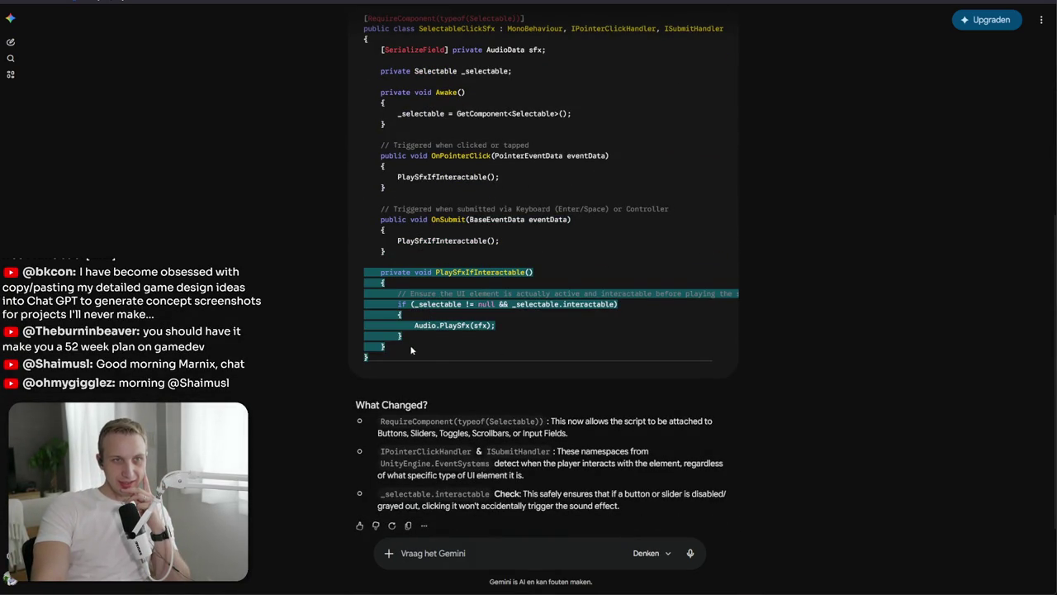
{"action": "scroll", "coordinate": [405, 345], "scroll_direction": "up", "scroll_amount": 2}
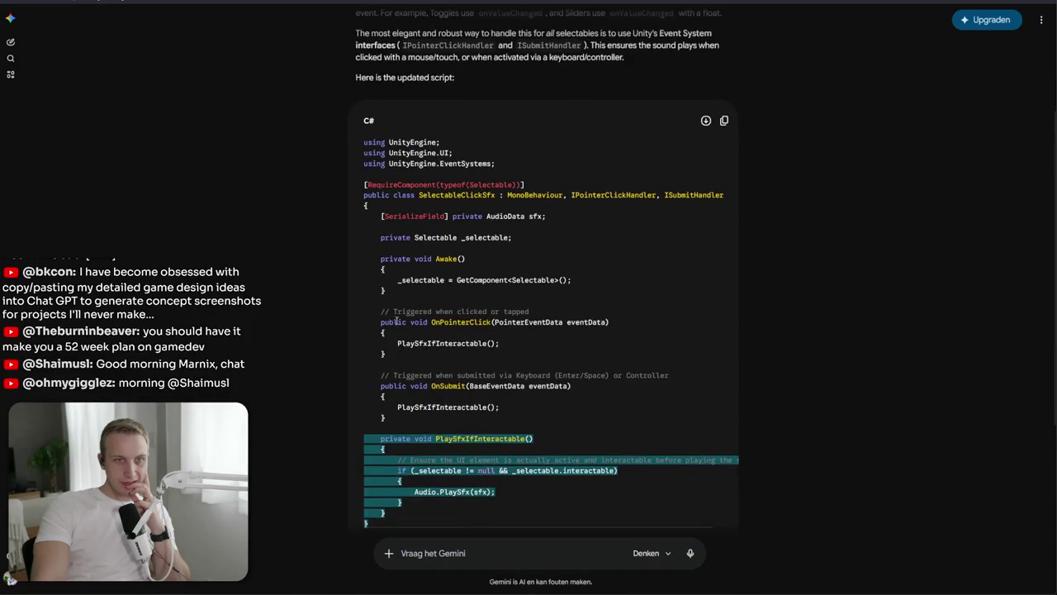
{"action": "left_click", "coordinate": [401, 321]}
{"action": "mouse_move", "coordinate": [425, 259]}
{"action": "left_mouse_down"}
{"action": "mouse_move", "coordinate": [385, 291]}
{"action": "mouse_move", "coordinate": [436, 349]}
{"action": "mouse_move", "coordinate": [422, 307]}
{"action": "mouse_move", "coordinate": [449, 422]}
{"action": "mouse_move", "coordinate": [413, 398]}
{"action": "mouse_move", "coordinate": [429, 374]}
{"action": "mouse_move", "coordinate": [438, 387]}
{"action": "mouse_move", "coordinate": [420, 300]}
{"action": "mouse_move", "coordinate": [430, 365]}
{"action": "left_mouse_up"}
{"action": "left_click", "coordinate": [421, 305]}
{"action": "left_click", "coordinate": [432, 361]}
{"action": "left_click", "coordinate": [421, 307]}
{"action": "left_click", "coordinate": [440, 421]}
{"action": "left_click", "coordinate": [432, 362]}
{"action": "left_click", "coordinate": [419, 300]}
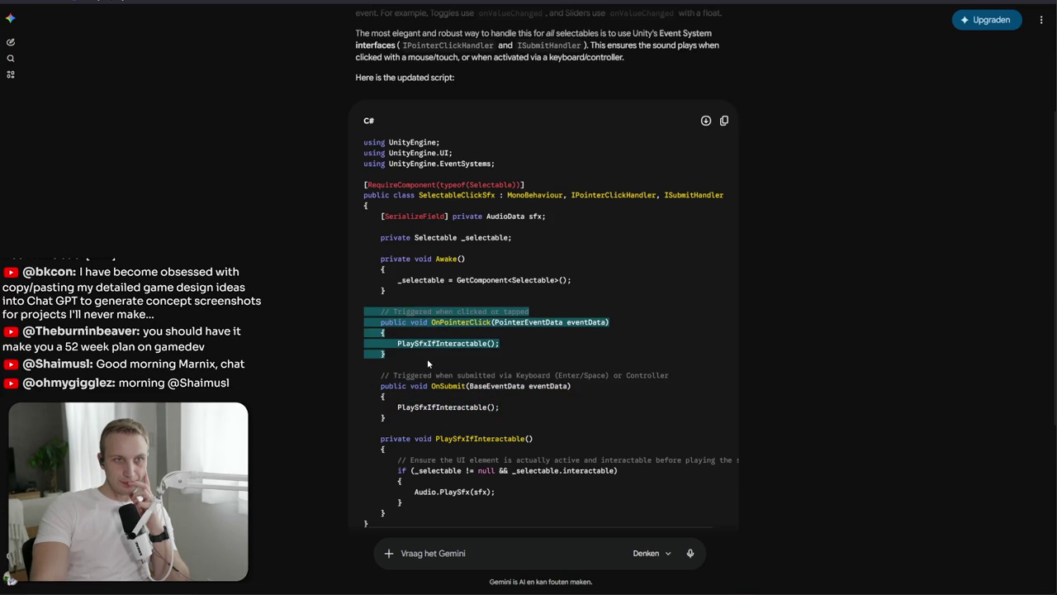
{"action": "scroll", "coordinate": [427, 358], "scroll_direction": "down", "scroll_amount": 3}
{"action": "left_click_drag", "start_coordinate": [379, 413], "coordinate": [433, 447]}
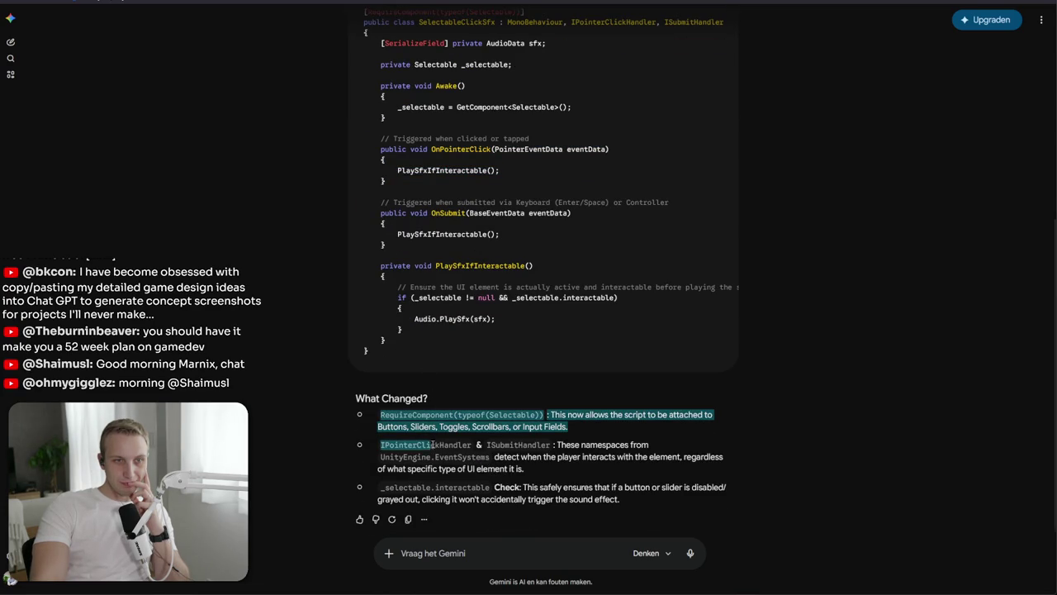
{"action": "left_click_drag", "start_coordinate": [630, 445], "coordinate": [622, 468]}
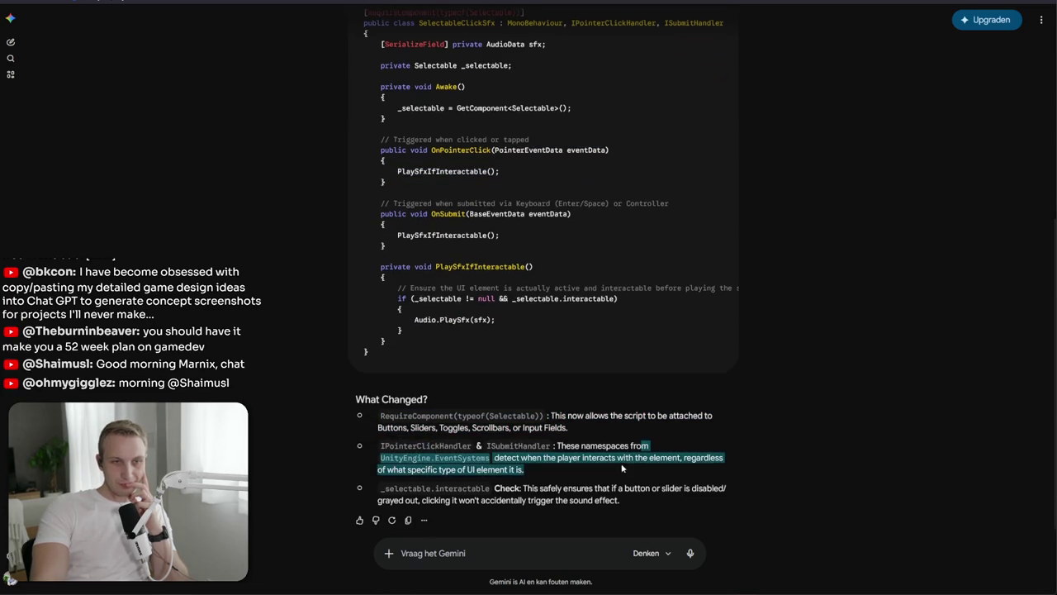
{"action": "scroll", "coordinate": [622, 469], "scroll_direction": "up", "scroll_amount": 4}
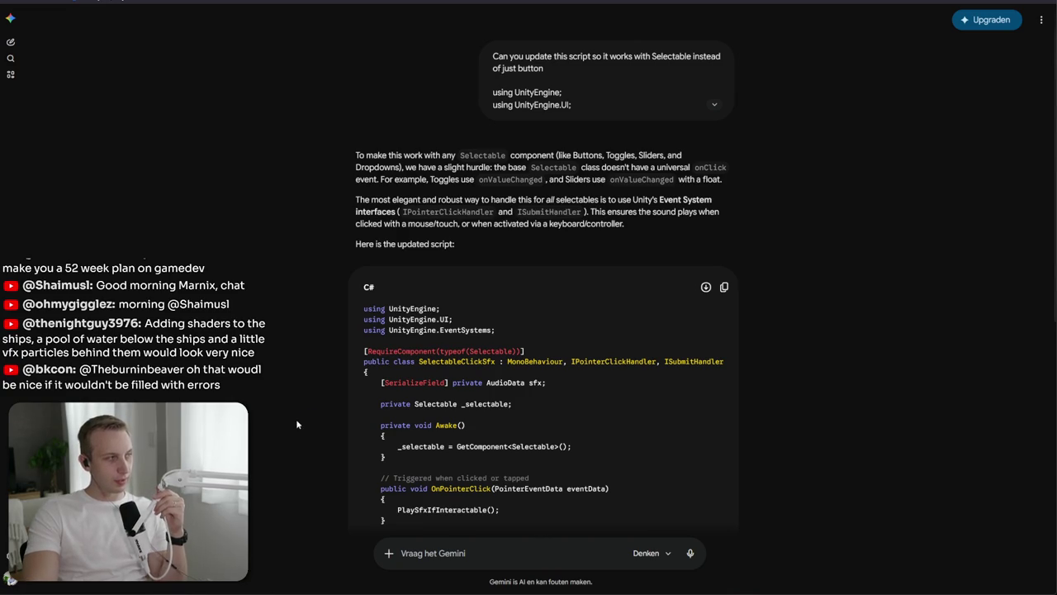
{"action": "scroll", "coordinate": [566, 419], "scroll_direction": "down", "scroll_amount": 2}
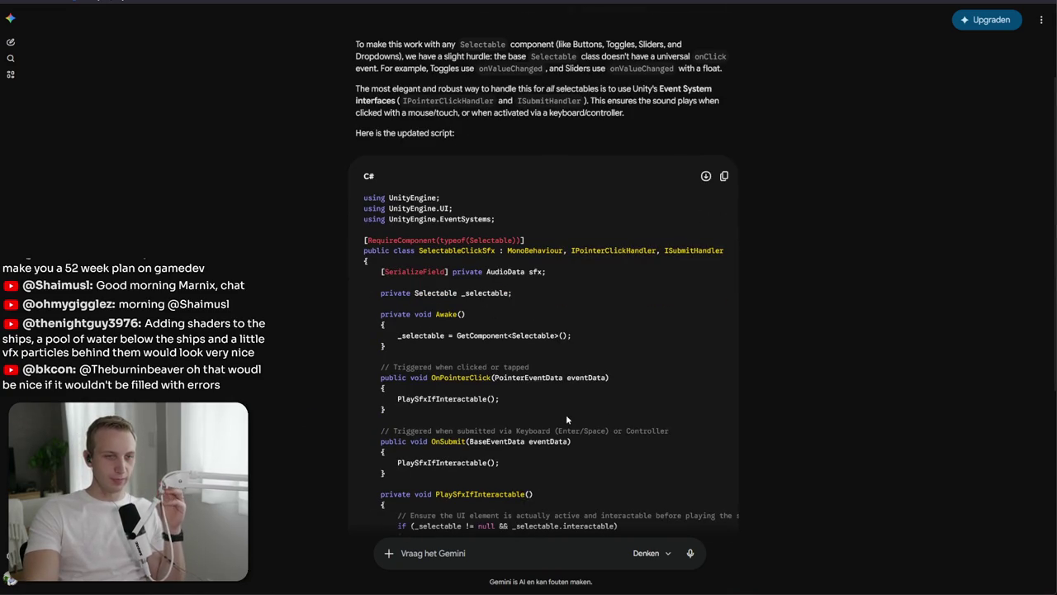
{"action": "scroll", "coordinate": [565, 420], "scroll_direction": "down", "scroll_amount": 2}
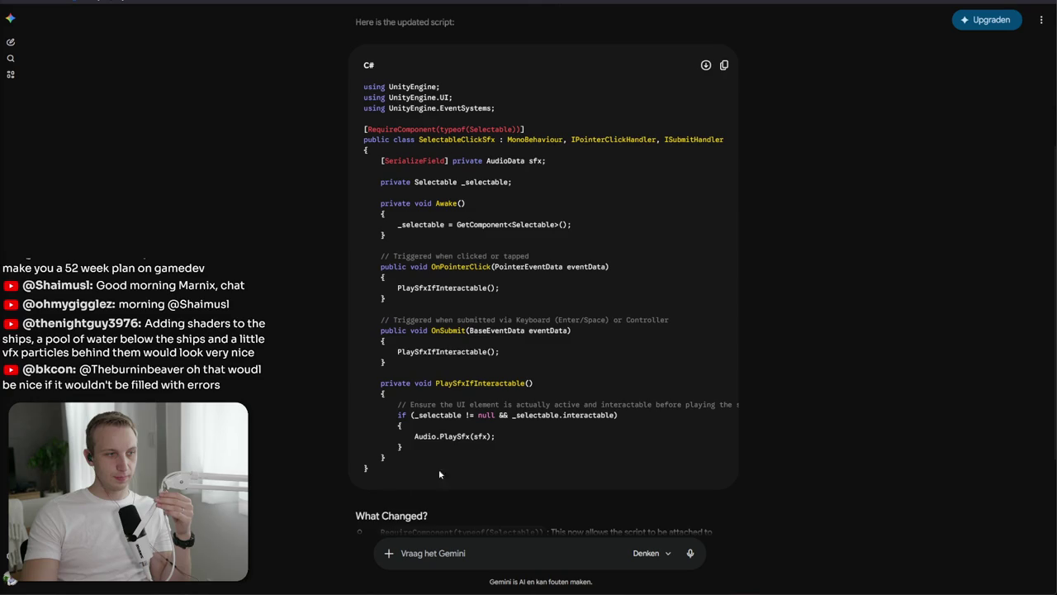
{"action": "mouse_move", "coordinate": [356, 516]}
{"action": "left_mouse_down"}
{"action": "mouse_move", "coordinate": [429, 518]}
{"action": "mouse_move", "coordinate": [406, 238]}
{"action": "left_mouse_up"}
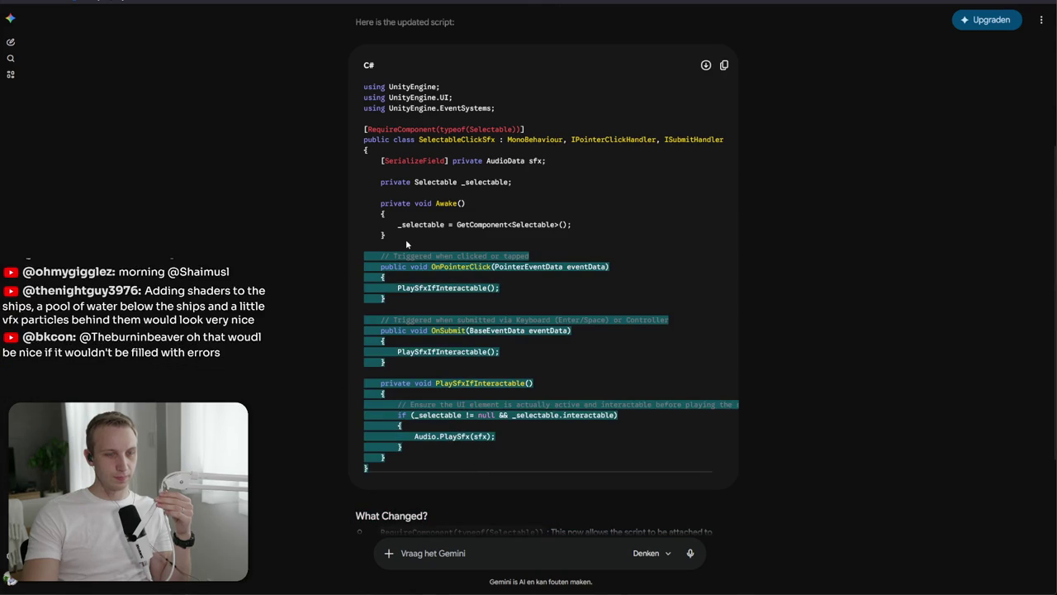
{"action": "left_click", "coordinate": [405, 238]}
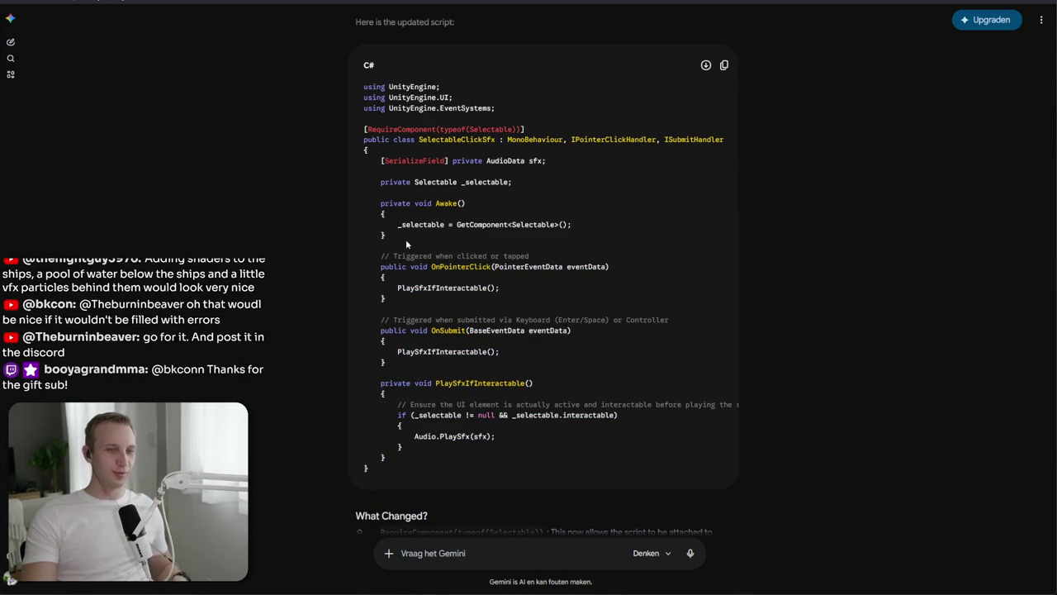
{"action": "left_click", "coordinate": [730, 67]}
{"action": "mouse_move", "coordinate": [364, 320]}
{"action": "left_mouse_down"}
{"action": "mouse_move", "coordinate": [388, 345]}
{"action": "mouse_move", "coordinate": [483, 351]}
{"action": "left_mouse_up"}
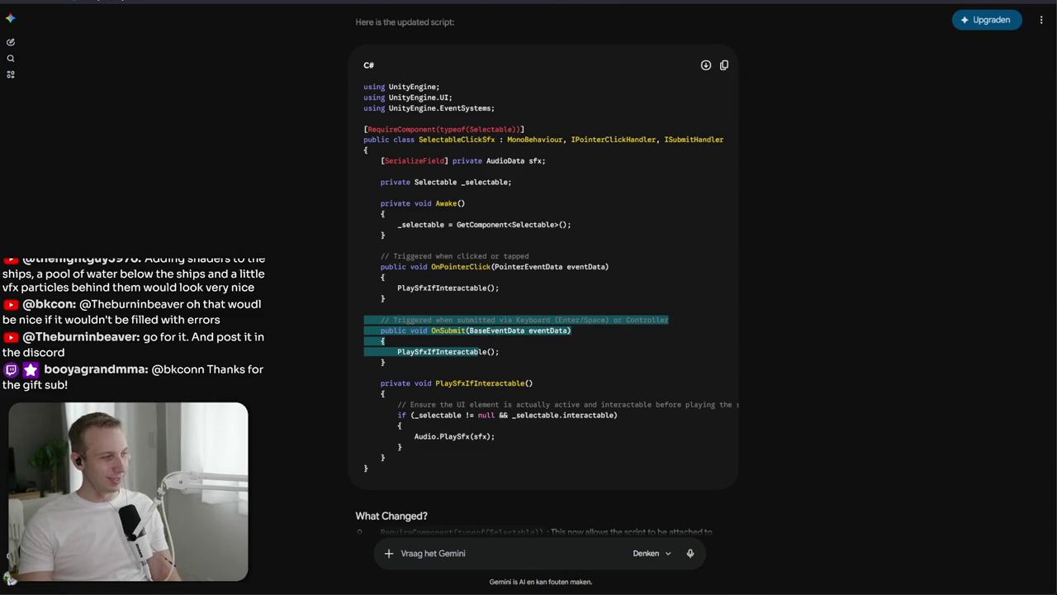
{"action": "key", "text": "alt+Tab"}
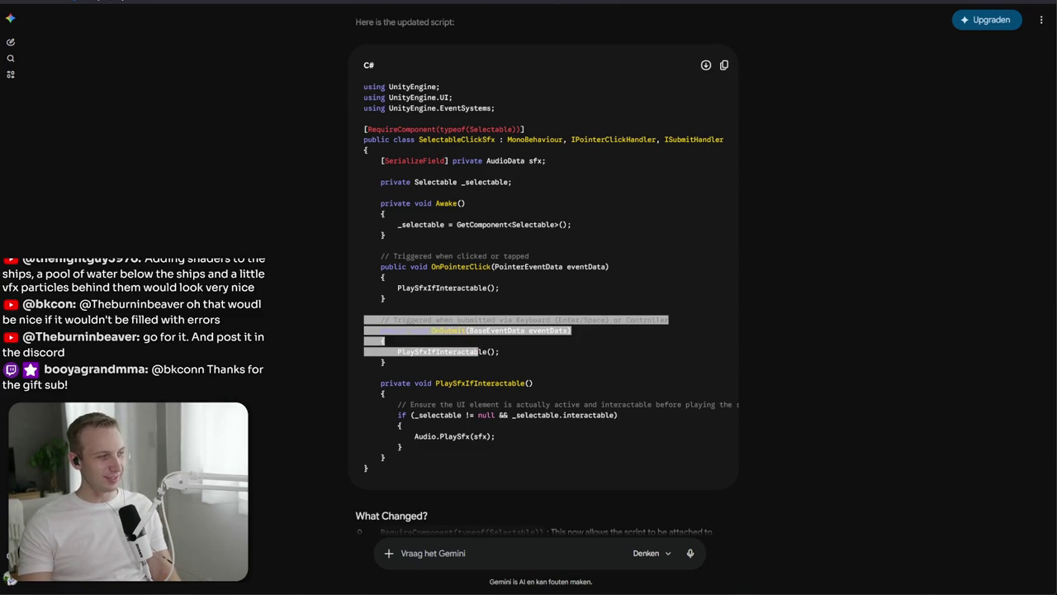
{"action": "left_click", "coordinate": [506, 459]}
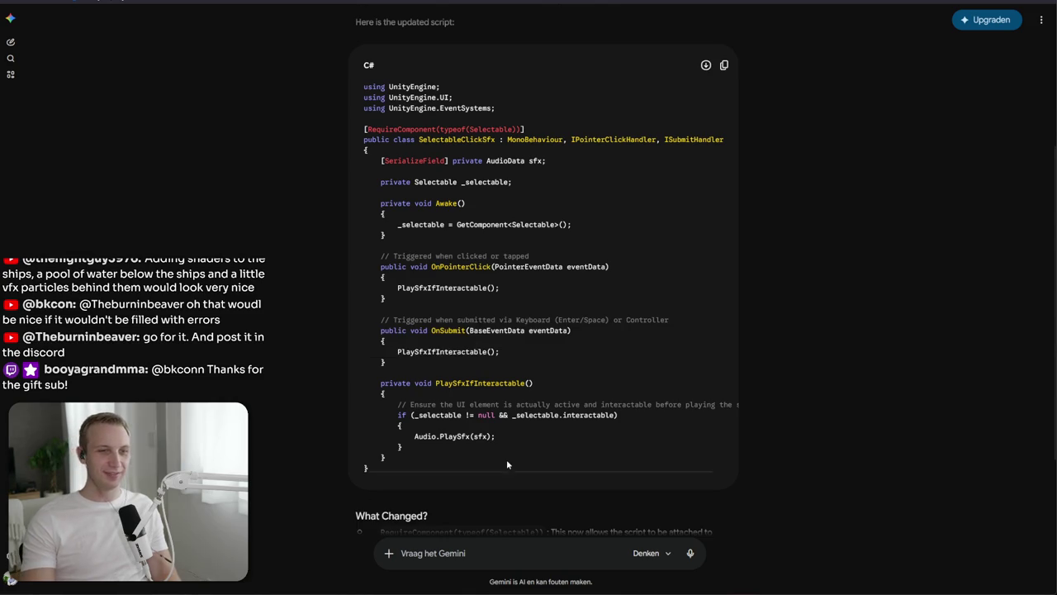
Step: Try replacing ButtonClickSfx.cs with Gemini's full script, then back out of it
{"action": "key", "text": "alt+Tab"}
{"action": "key", "text": "ctrl+v"}
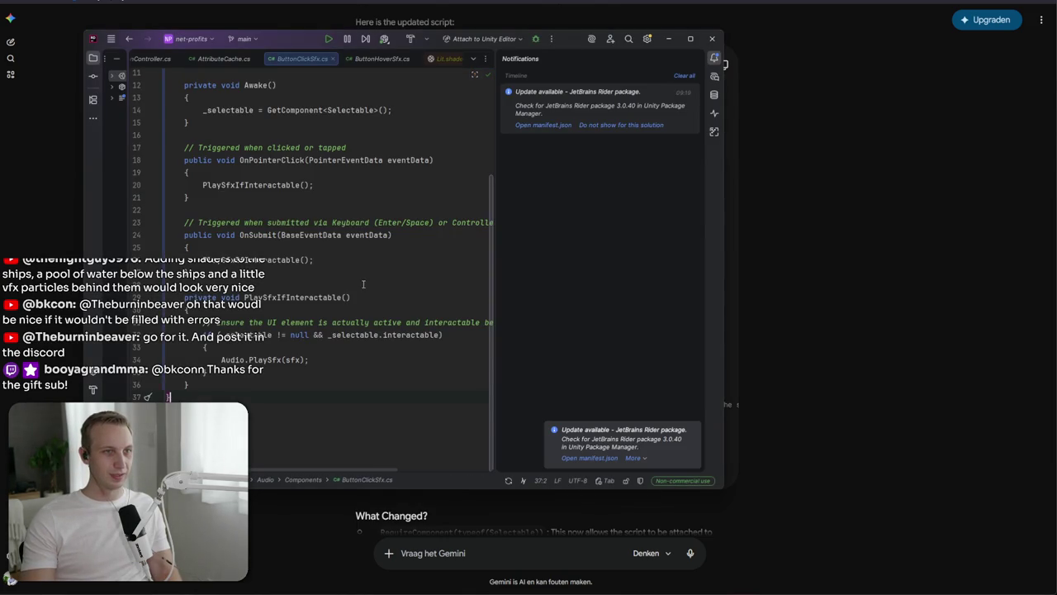
{"action": "scroll", "coordinate": [368, 287], "scroll_direction": "up", "scroll_amount": 4}
{"action": "left_click", "coordinate": [369, 291]}
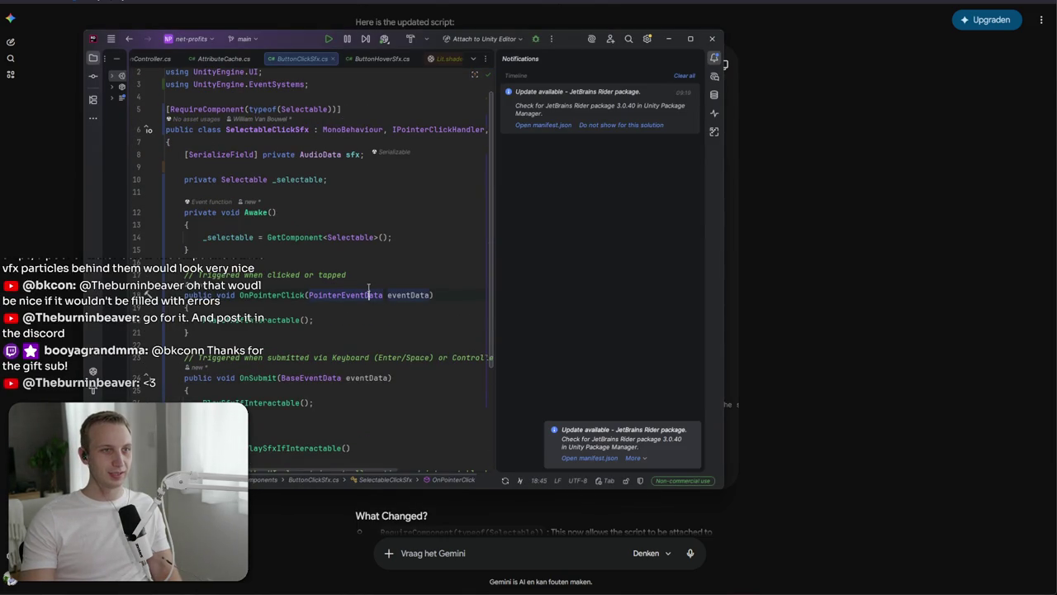
{"action": "key", "text": "ctrl+End"}
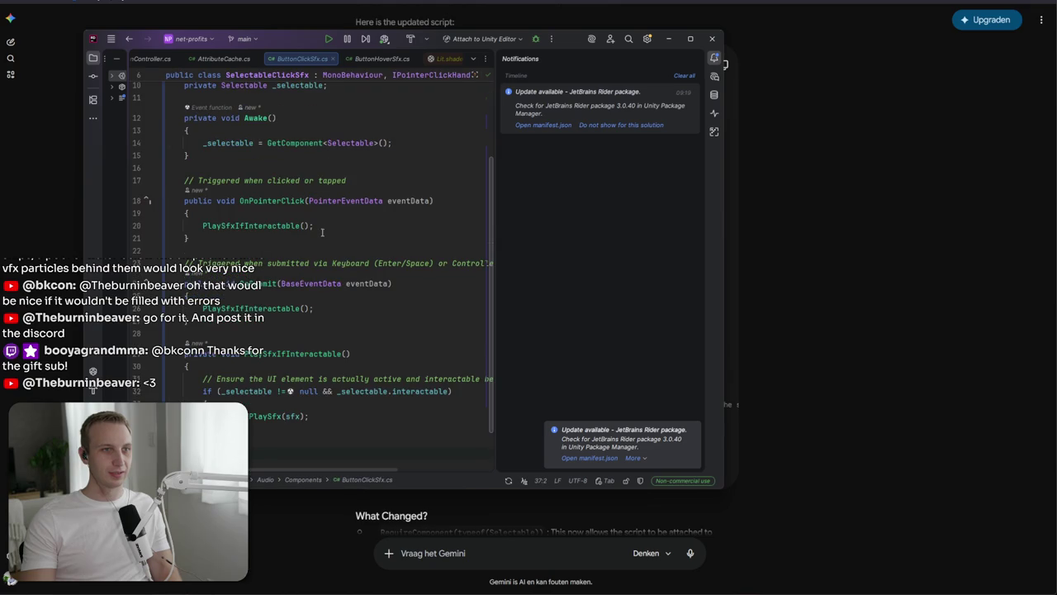
{"action": "key", "text": "ctrl+a"}
Step: Replace the old Awake line and closing brace with Gemini's Selectable-based class body
{"action": "key", "text": "alt+Tab"}
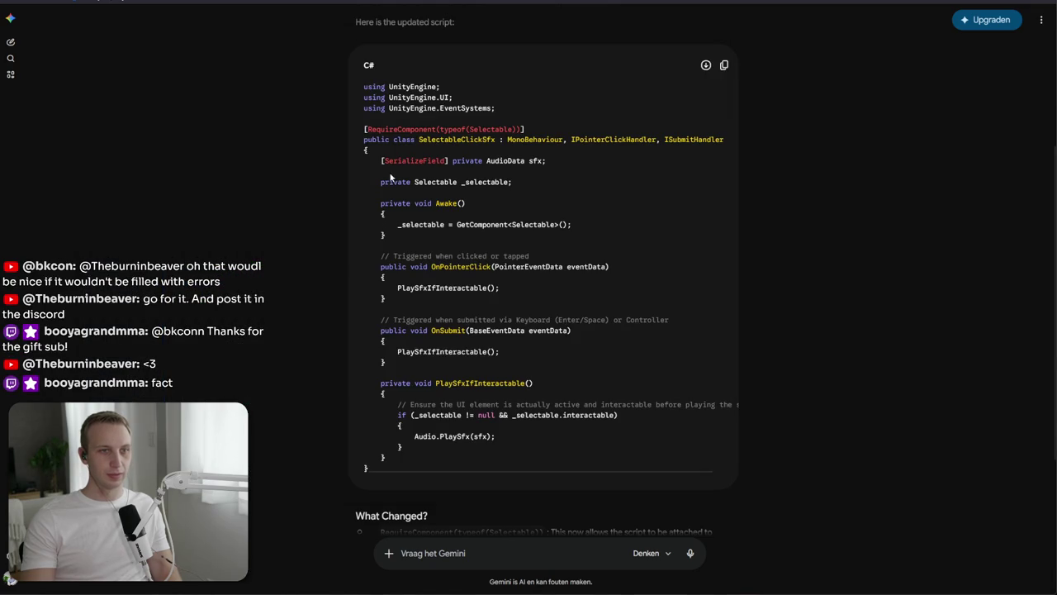
{"action": "mouse_move", "coordinate": [379, 159]}
{"action": "left_mouse_down"}
{"action": "mouse_move", "coordinate": [388, 395]}
{"action": "mouse_move", "coordinate": [423, 456]}
{"action": "left_mouse_up"}
{"action": "key", "text": "alt+Tab"}
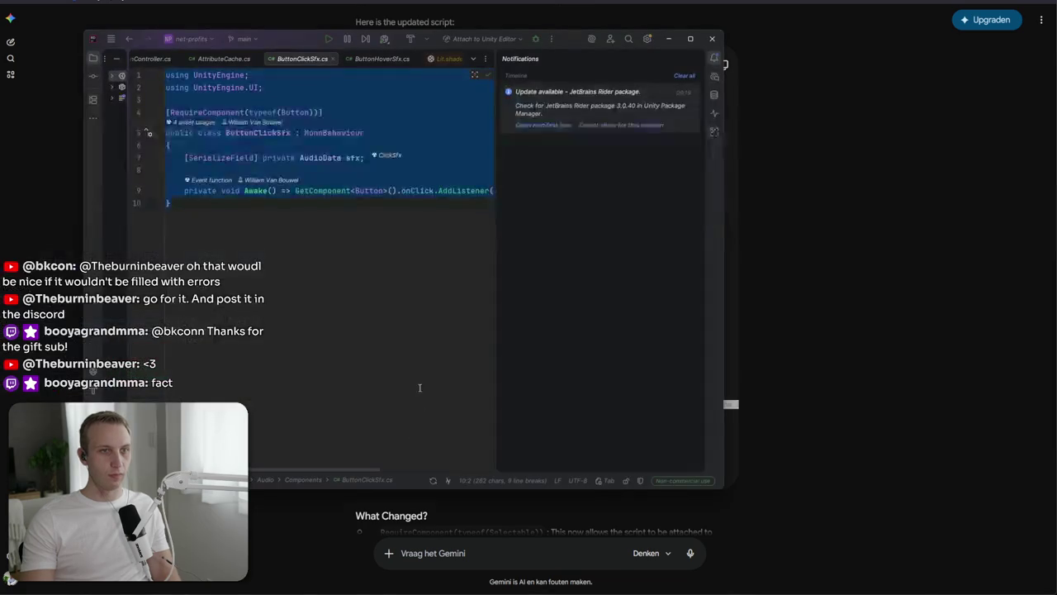
{"action": "left_click_drag", "start_coordinate": [184, 155], "coordinate": [151, 201]}
{"action": "key", "text": "ctrl+v"}
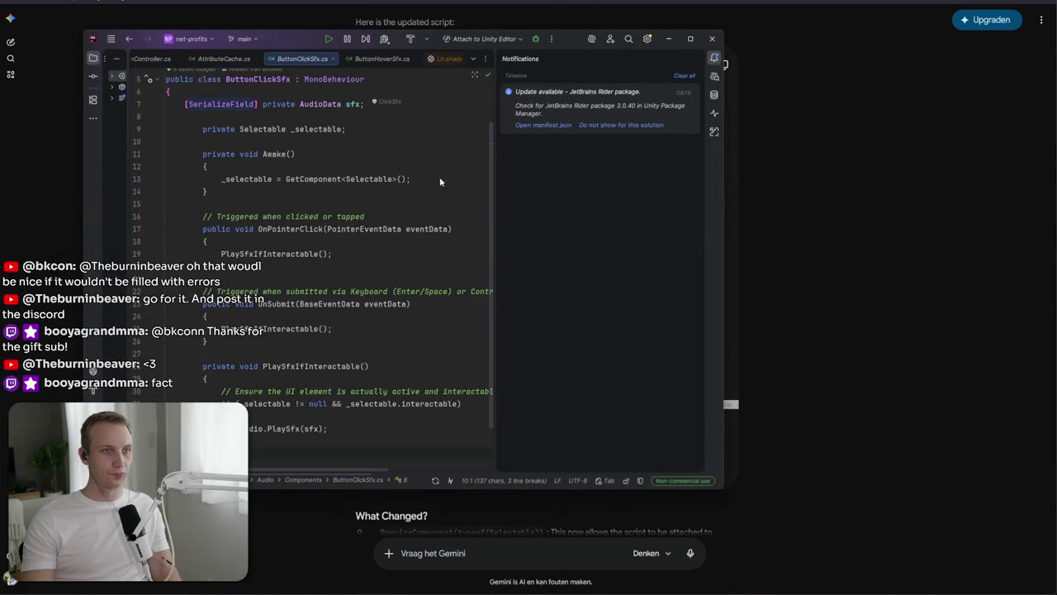
Step: Add the IPointerClickHandler and ISubmitHandler interfaces to the class declaration
{"action": "key", "text": "alt+Tab"}
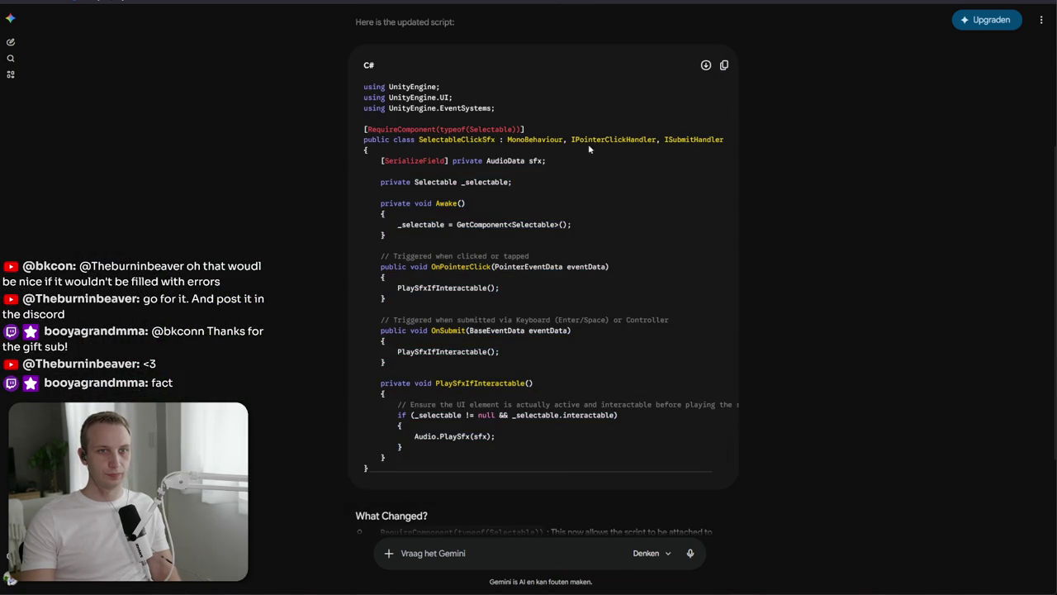
{"action": "left_click_drag", "start_coordinate": [508, 140], "coordinate": [809, 135]}
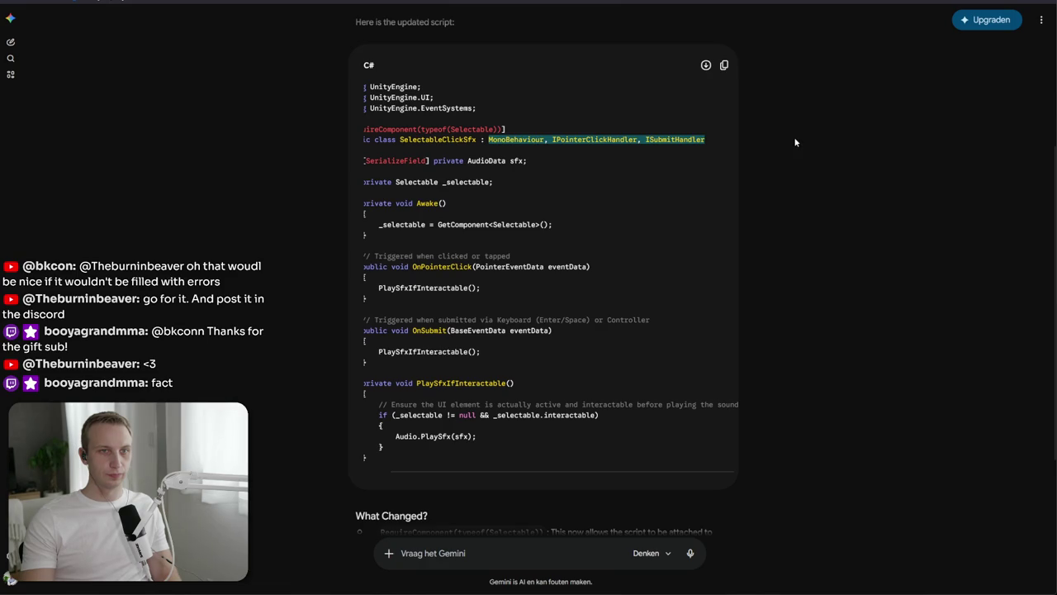
{"action": "key", "text": "alt+Tab"}
{"action": "scroll", "coordinate": [347, 112], "scroll_direction": "up", "scroll_amount": 3}
{"action": "left_click_drag", "start_coordinate": [365, 104], "coordinate": [304, 103]}
{"action": "key", "text": "ctrl+v"}
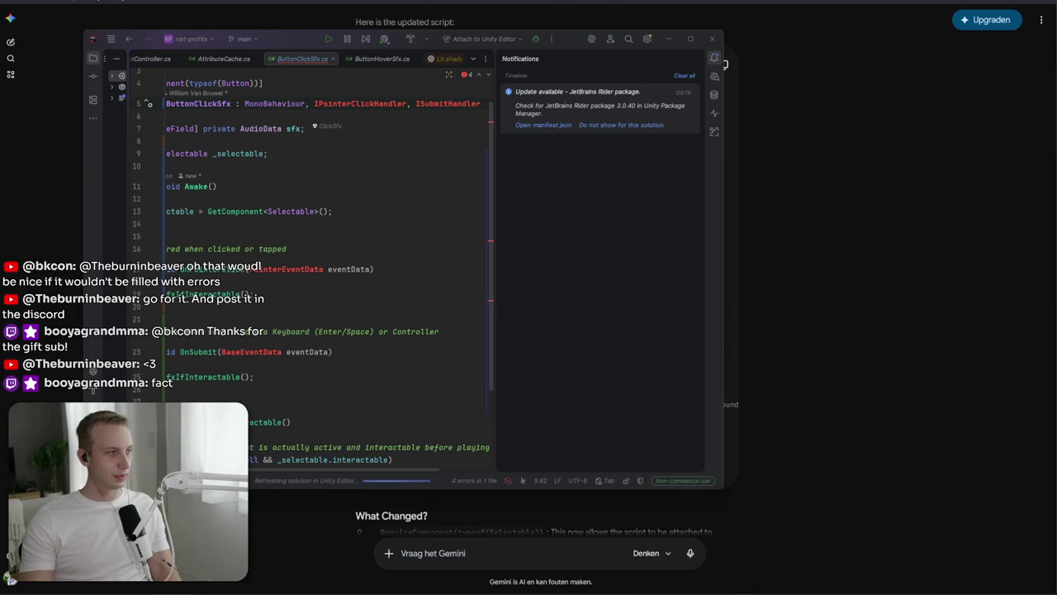
{"action": "left_click", "coordinate": [329, 102]}
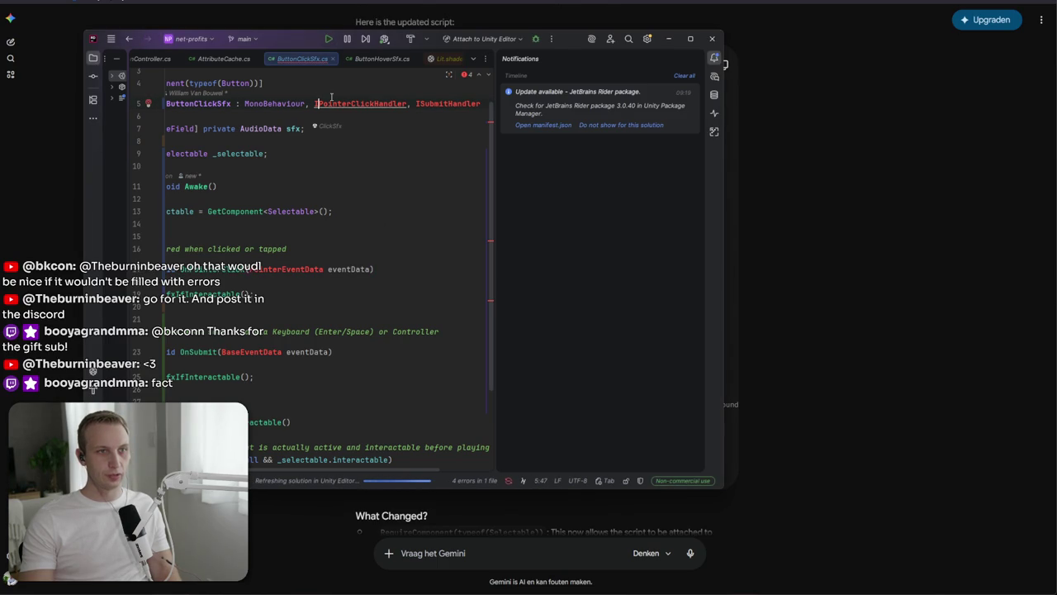
{"action": "key", "text": "alt+Return"}
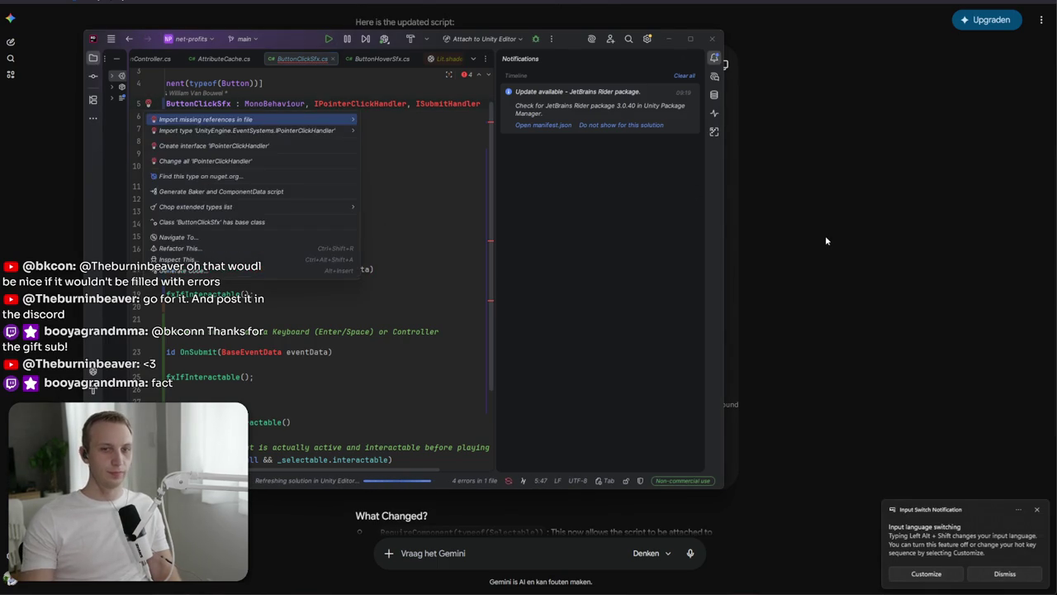
Step: Paste Gemini's using lines, including UnityEngine.EventSystems, at the file top, then return to Unity
{"action": "left_click", "coordinate": [824, 239]}
{"action": "scroll", "coordinate": [784, 240], "scroll_direction": "up", "scroll_amount": 3}
{"action": "mouse_move", "coordinate": [440, 273]}
{"action": "left_mouse_down"}
{"action": "mouse_move", "coordinate": [305, 249]}
{"action": "mouse_move", "coordinate": [340, 253]}
{"action": "left_mouse_up"}
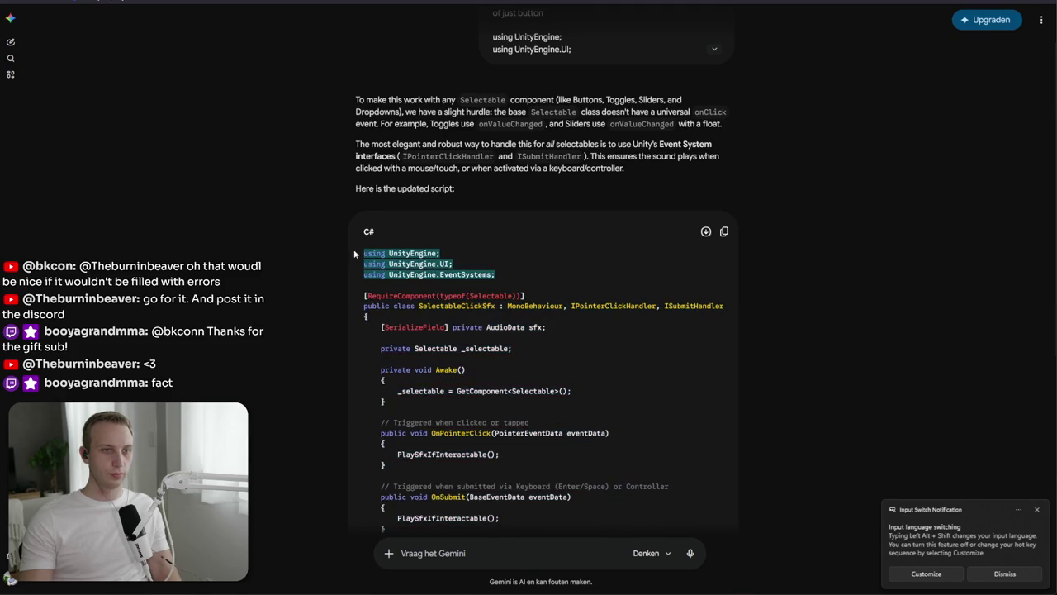
{"action": "key", "text": "alt+Tab"}
{"action": "key", "text": "ctrl+Home"}
{"action": "key", "text": "ctrl+v"}
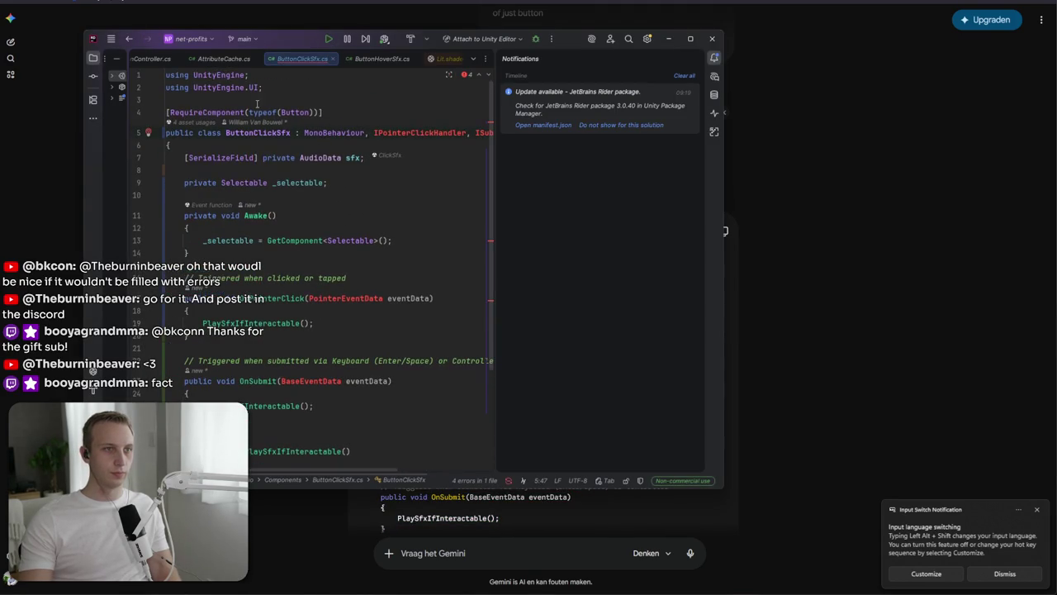
{"action": "left_click", "coordinate": [239, 207]}
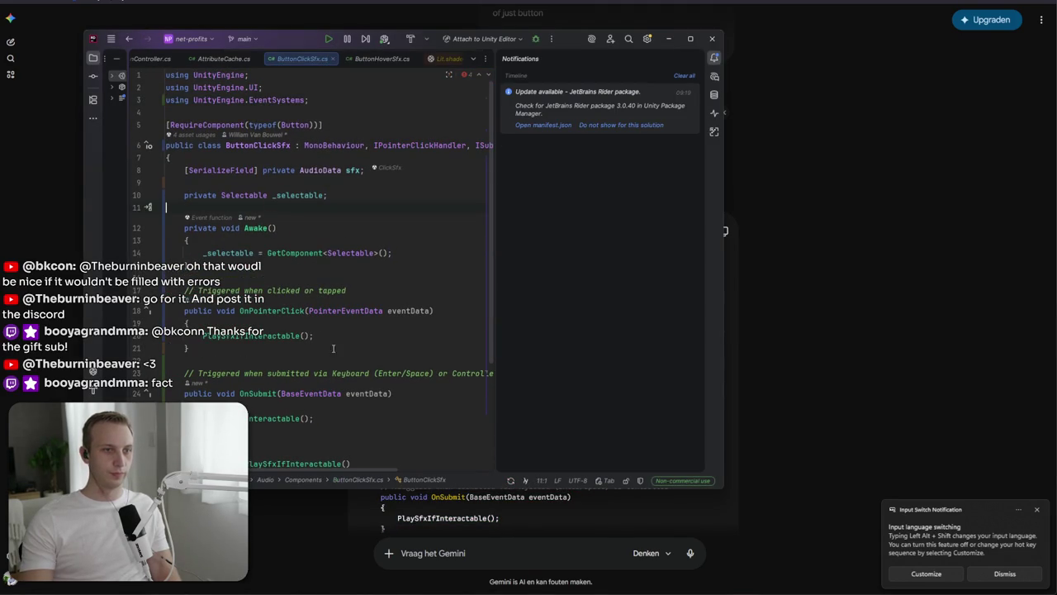
{"action": "key", "text": "alt+Tab"}
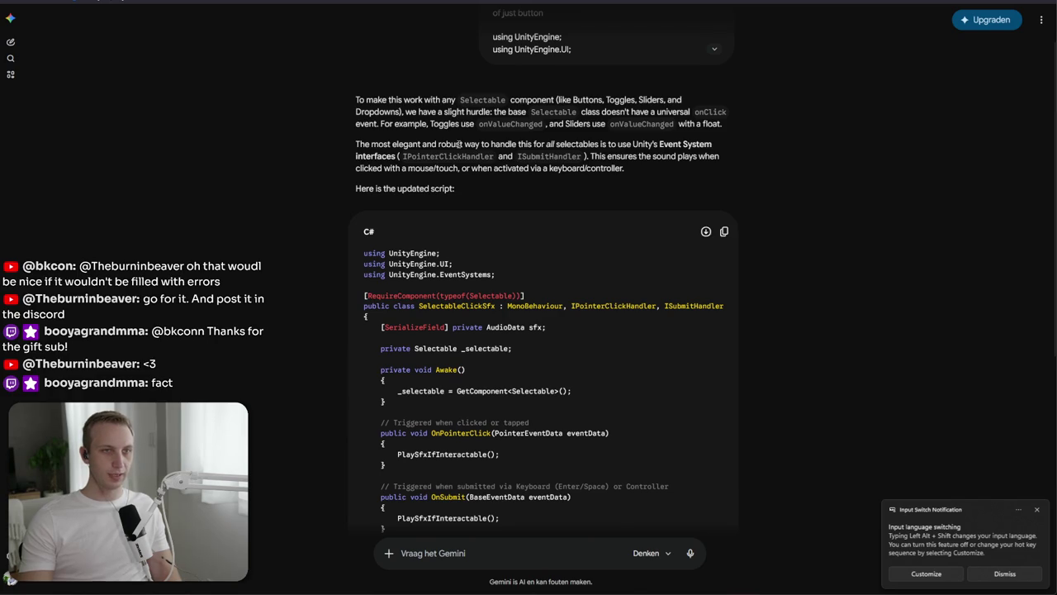
{"action": "key", "text": "alt+Tab"}
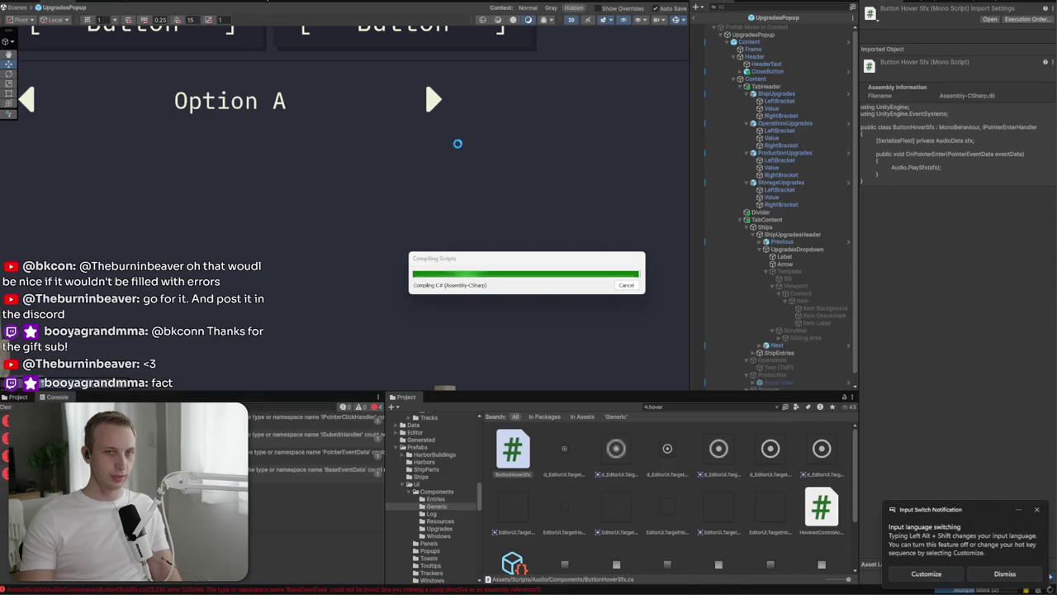
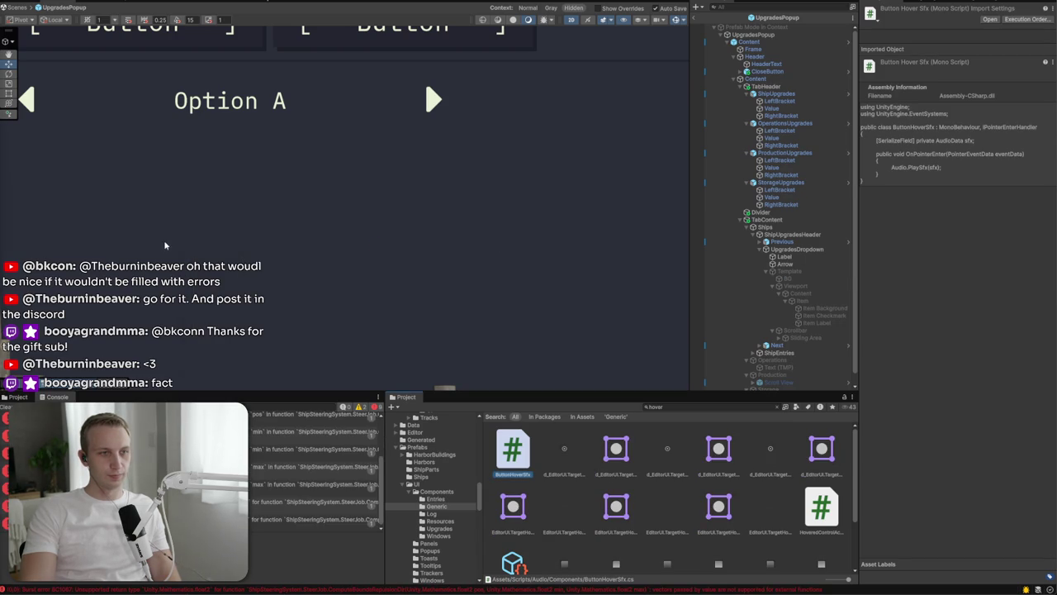
Step: Inspect the dropdown's Label, a console error, and then the Item template
{"action": "left_click", "coordinate": [785, 256]}
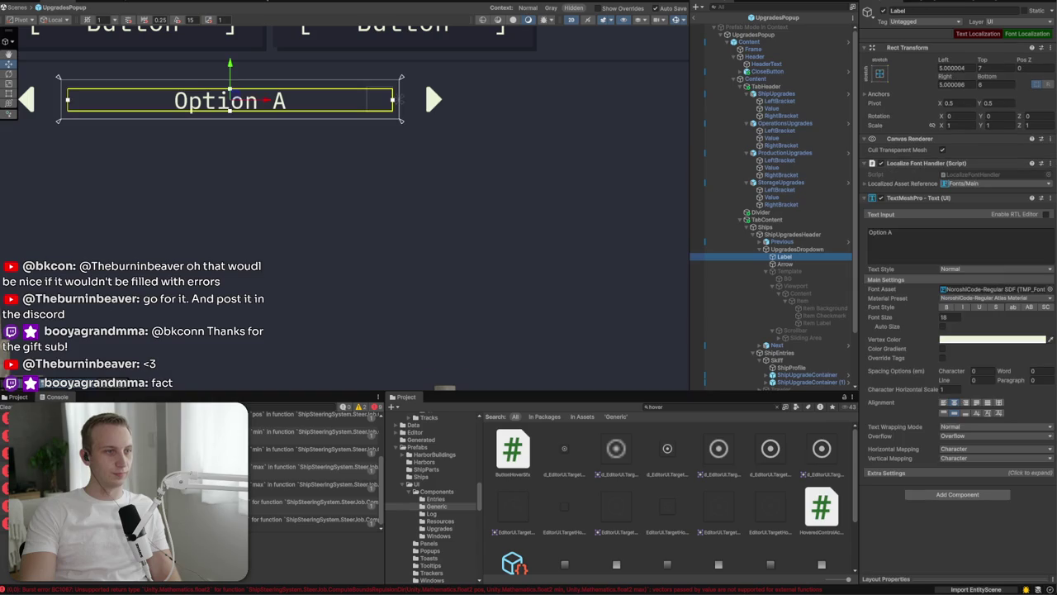
{"action": "left_click", "coordinate": [299, 450]}
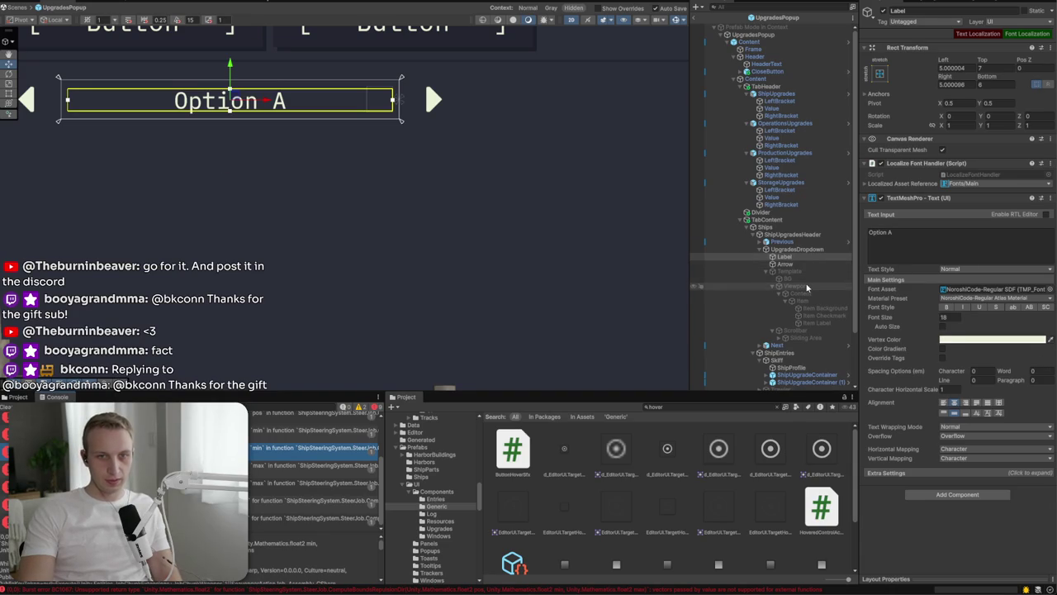
{"action": "left_click", "coordinate": [815, 301]}
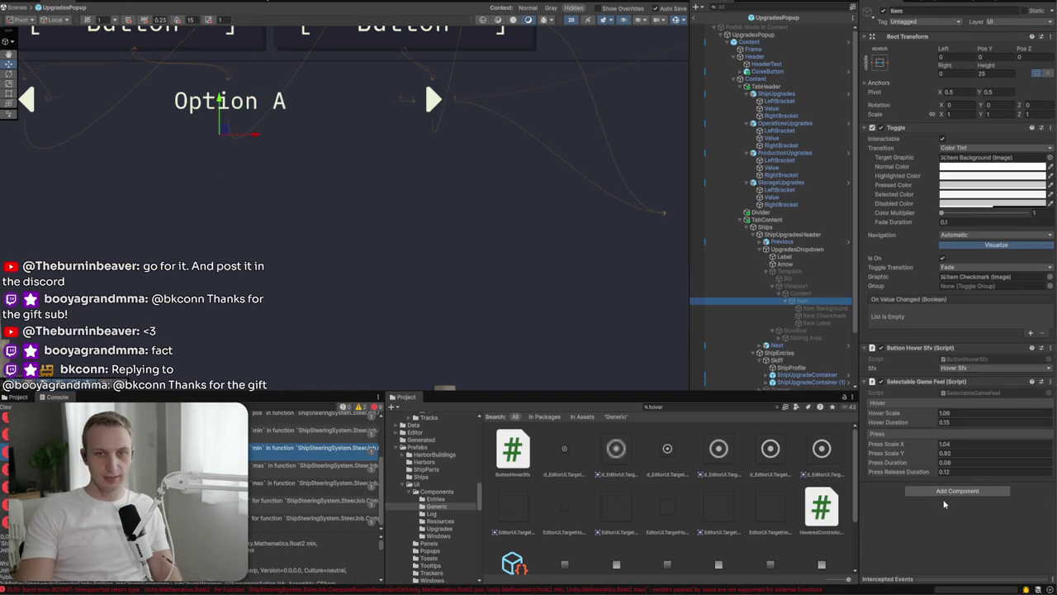
Step: Try adding a Button component to Item and dismiss the invalid-operation warning
{"action": "left_click", "coordinate": [955, 490]}
{"action": "type", "text": "bu"}
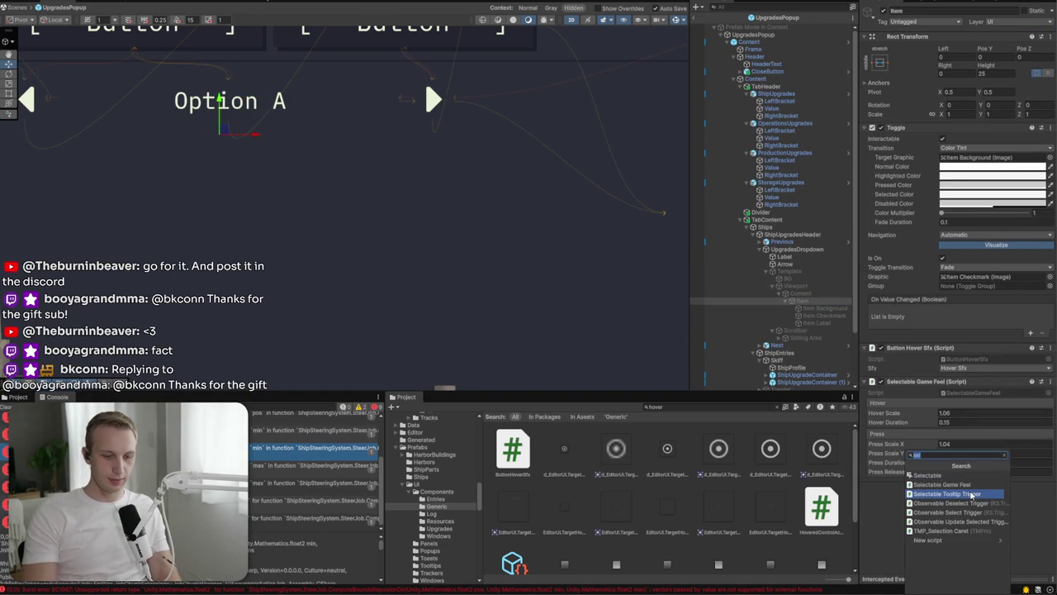
{"action": "type", "text": "tton"}
{"action": "key", "text": "Return"}
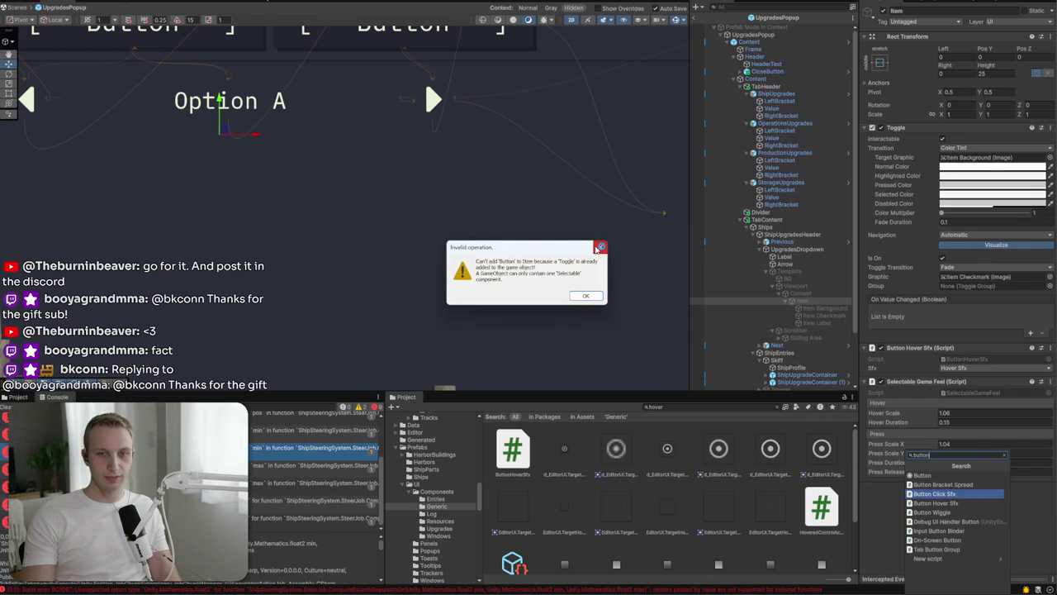
{"action": "left_click", "coordinate": [600, 248]}
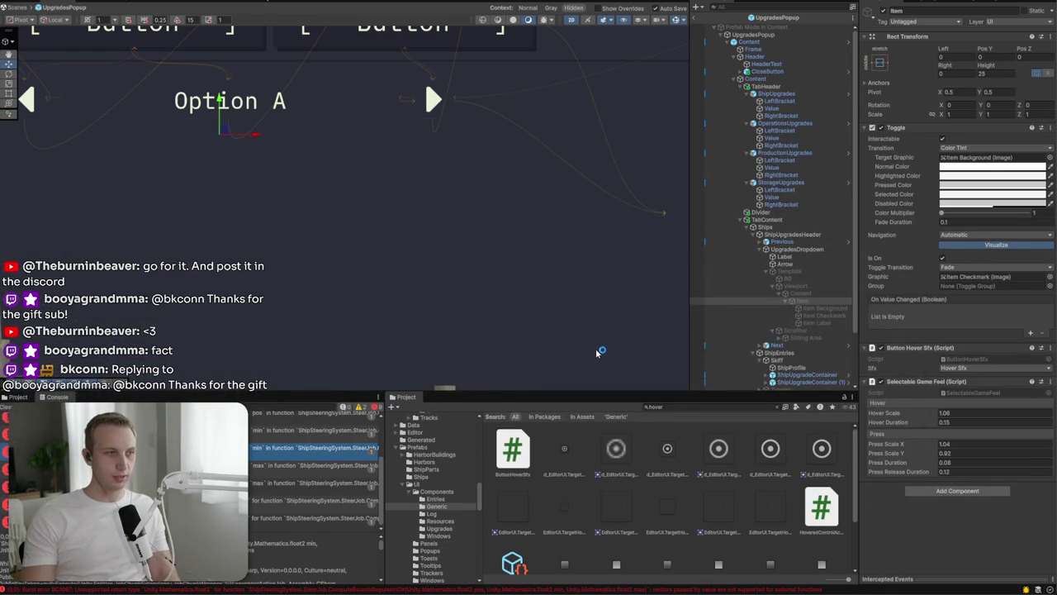
{"action": "key", "text": "alt+Tab"}
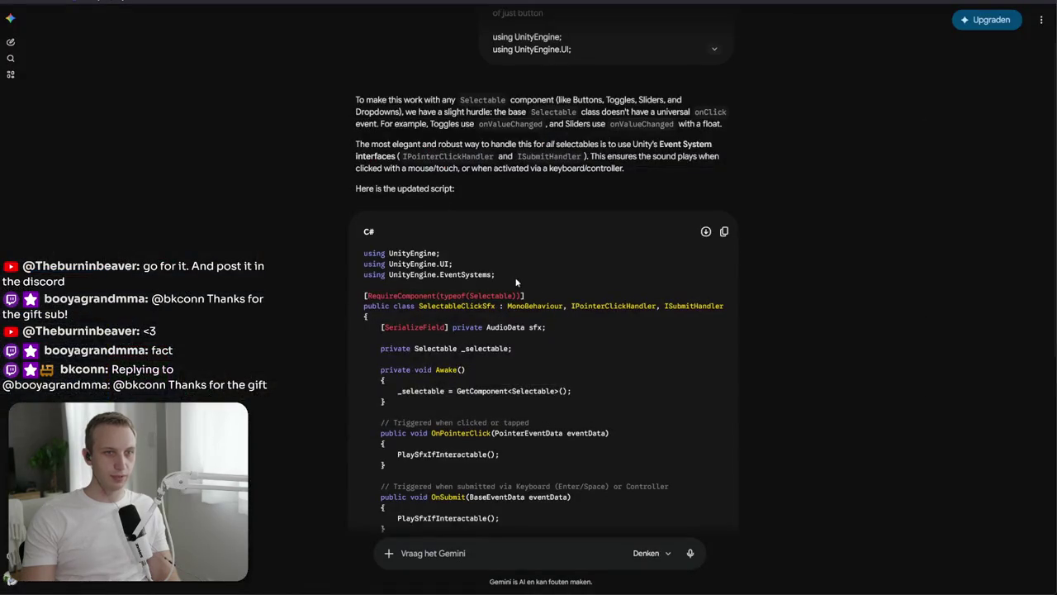
Step: In ButtonClickSfx, change line 5 to require Selectable instead of Button
{"action": "key", "text": "alt+Tab"}
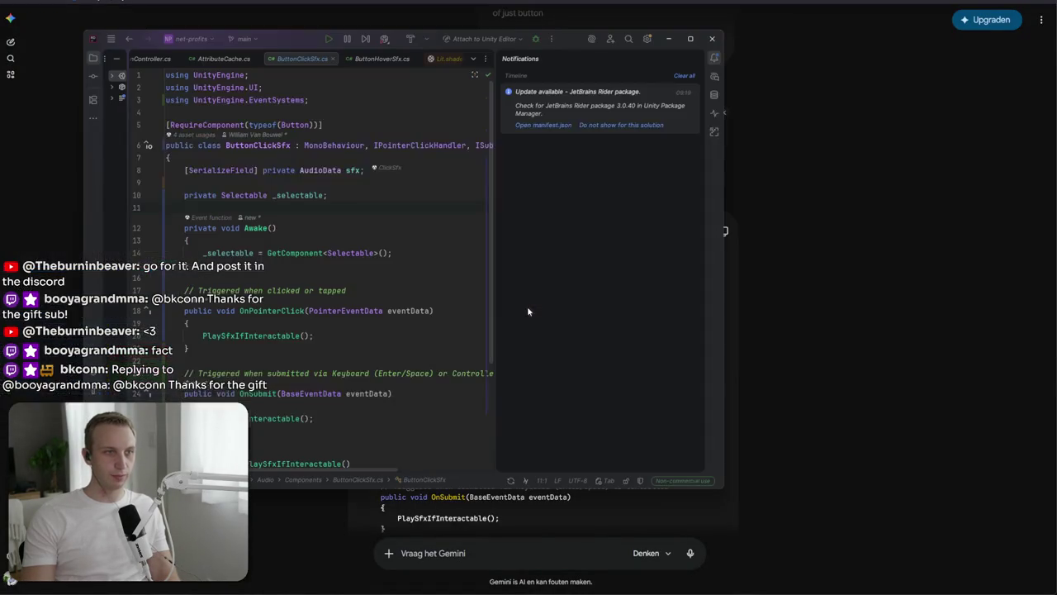
{"action": "triple_click", "coordinate": [275, 124]}
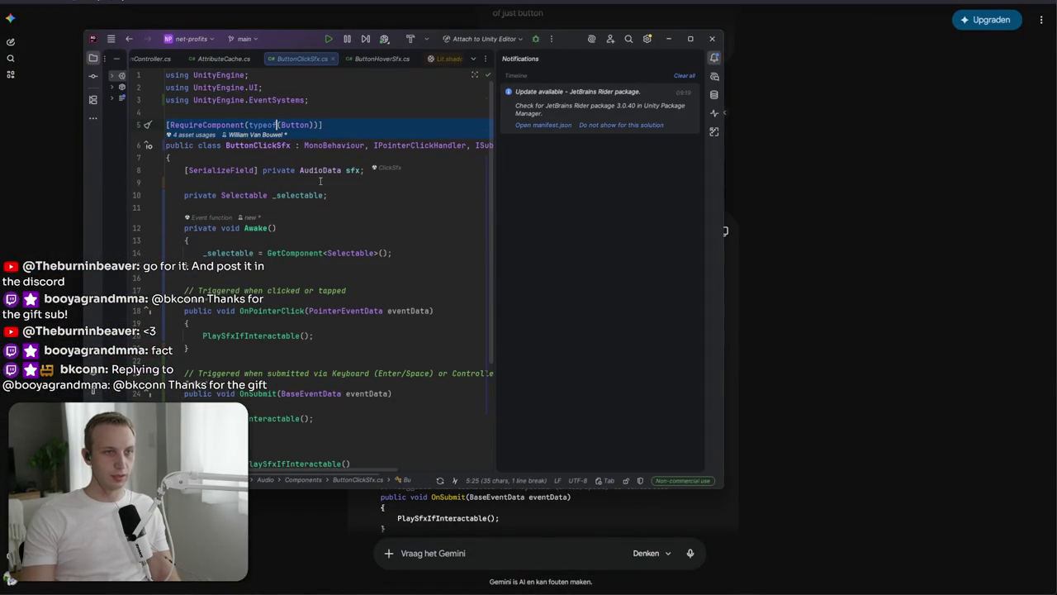
{"action": "double_click", "coordinate": [312, 124]}
{"action": "type", "text": "Selec"}
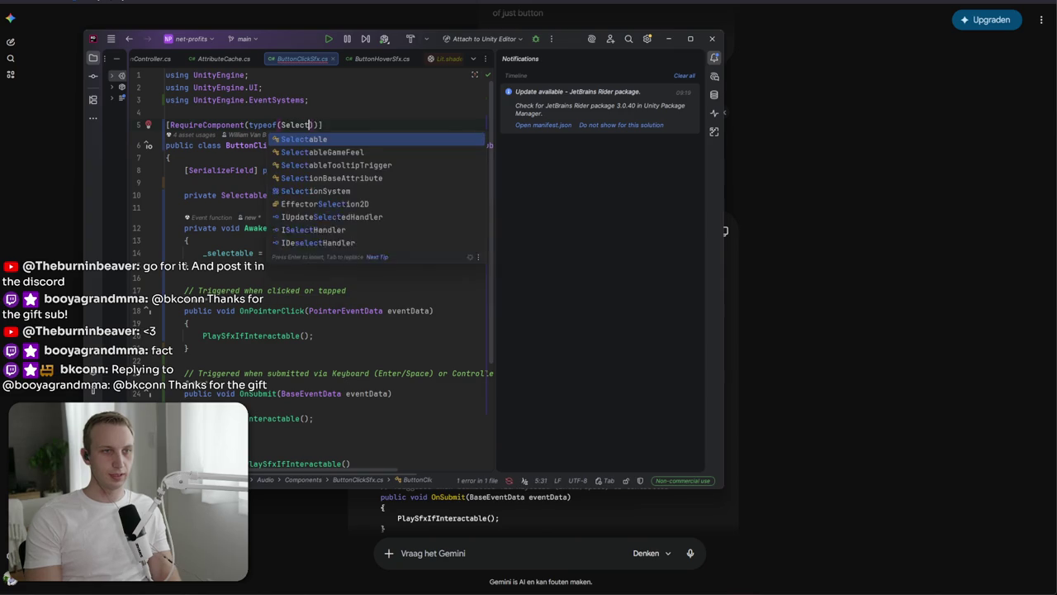
{"action": "key", "text": "Return"}
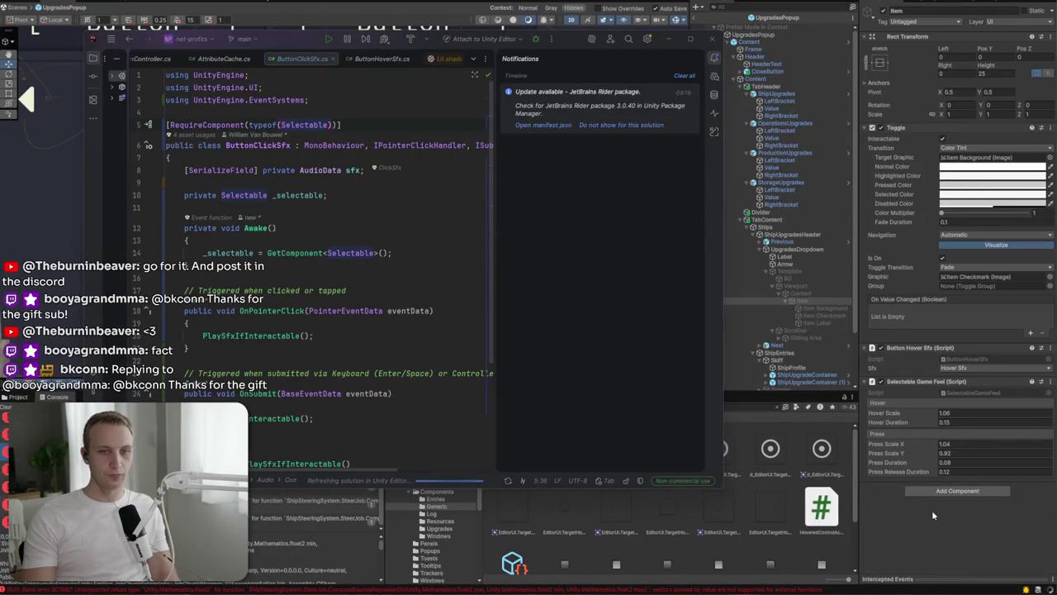
{"action": "key", "text": "alt+Tab"}
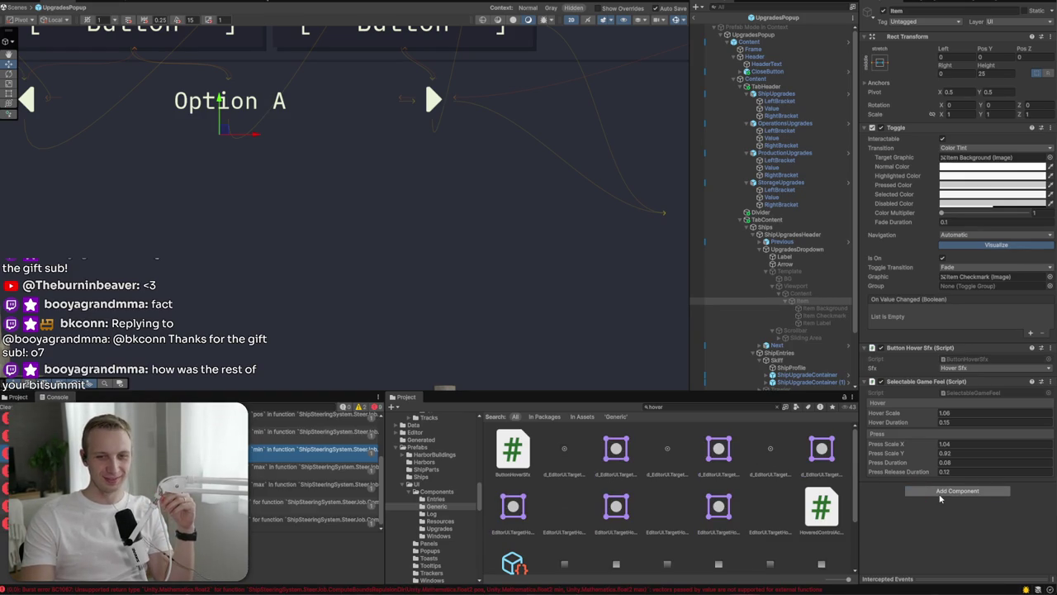
Step: Add a Button Click Sfx component to the Item template
{"action": "left_click", "coordinate": [940, 493]}
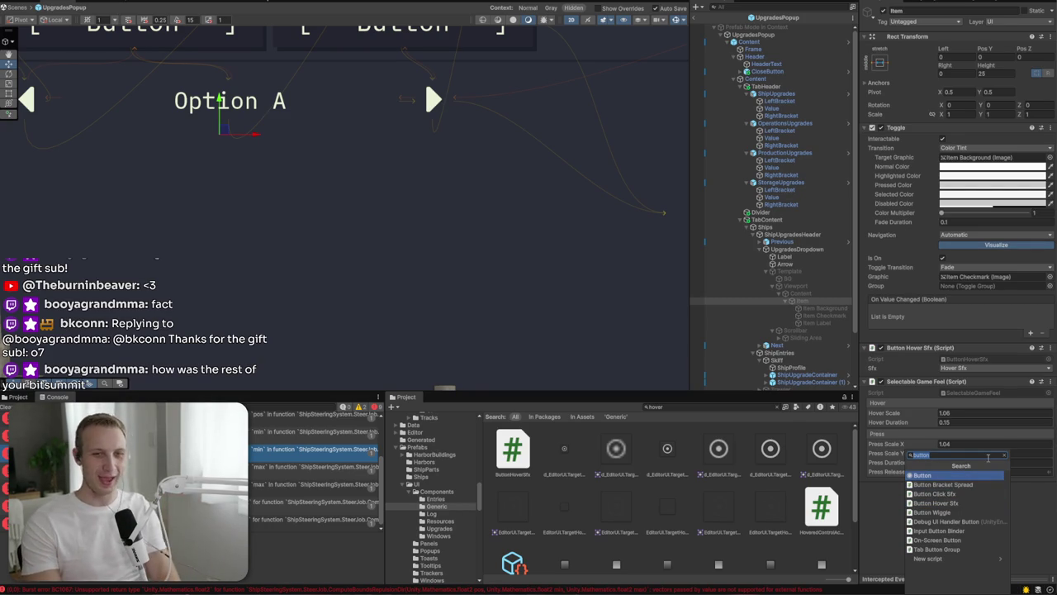
{"action": "type", "text": "sele"}
{"action": "key", "text": "Down"}
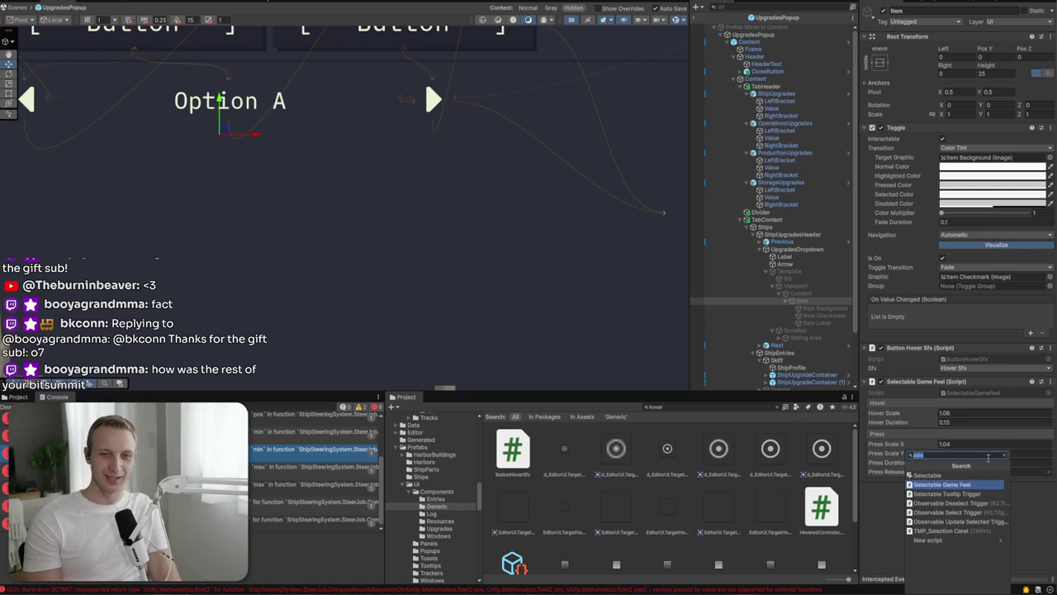
{"action": "key", "text": "BackSpace"}
{"action": "key", "text": "BackSpace"}
{"action": "key", "text": "BackSpace"}
{"action": "type", "text": "button"}
{"action": "key", "text": "Down"}
{"action": "key", "text": "Down"}
{"action": "key", "text": "Down"}
{"action": "key", "text": "Up"}
{"action": "key", "text": "Return"}
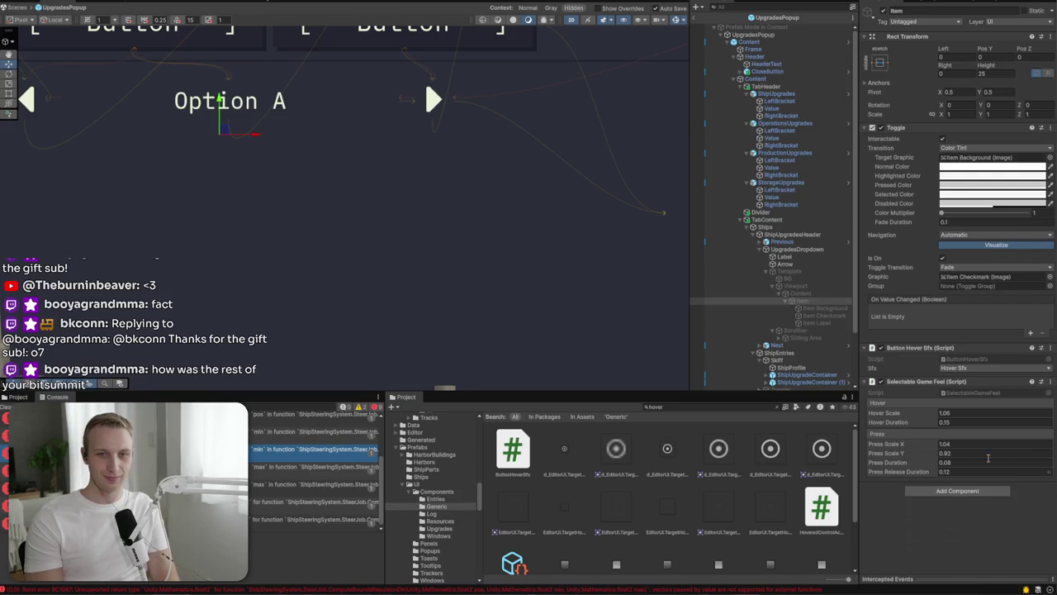
Step: Assign Click Sfx as the click sound and set Hover Scale to 5
{"action": "left_click", "coordinate": [968, 512]}
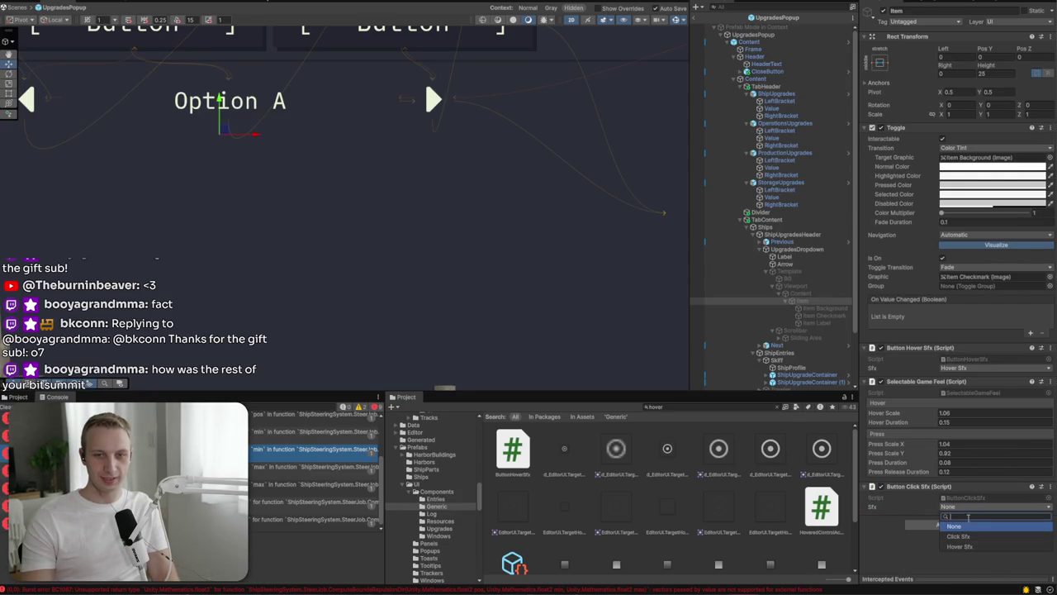
{"action": "left_click", "coordinate": [968, 544]}
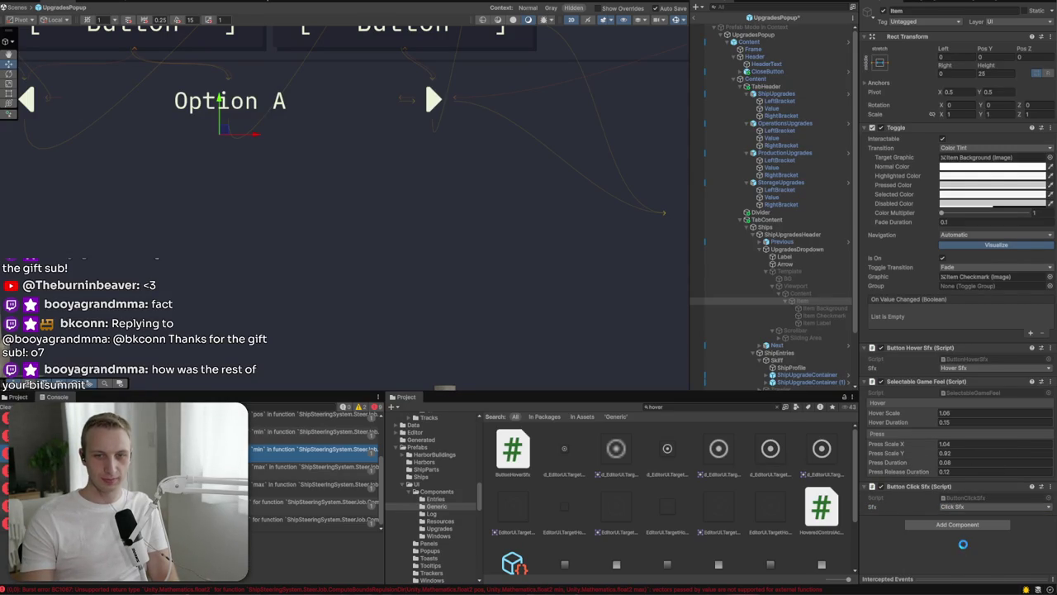
{"action": "left_click", "coordinate": [985, 413]}
{"action": "type", "text": "5"}
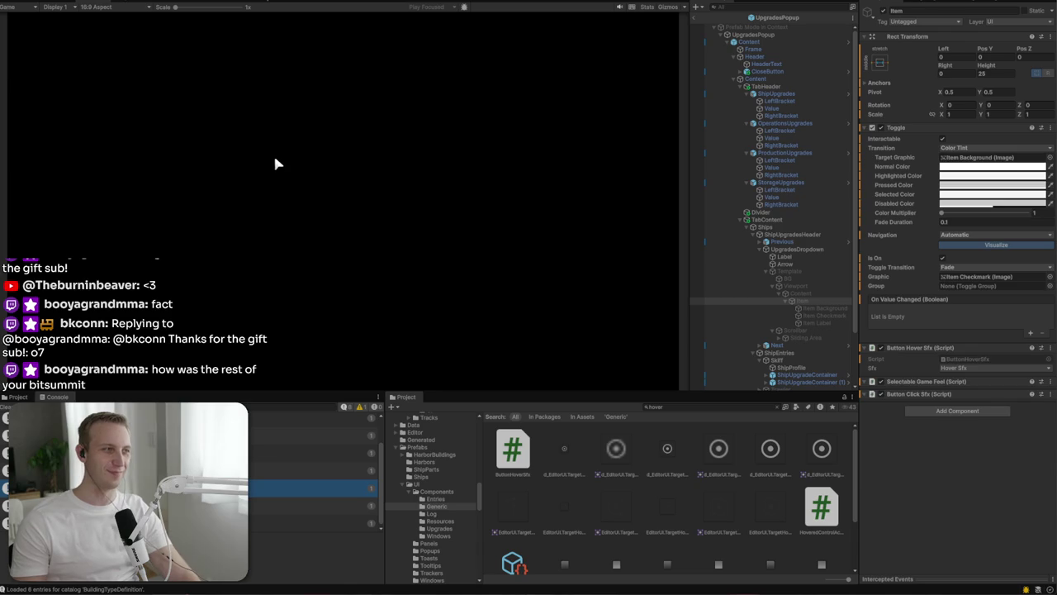
Step: Load the saved game and open the Upgrades popup
{"action": "left_click", "coordinate": [320, 176]}
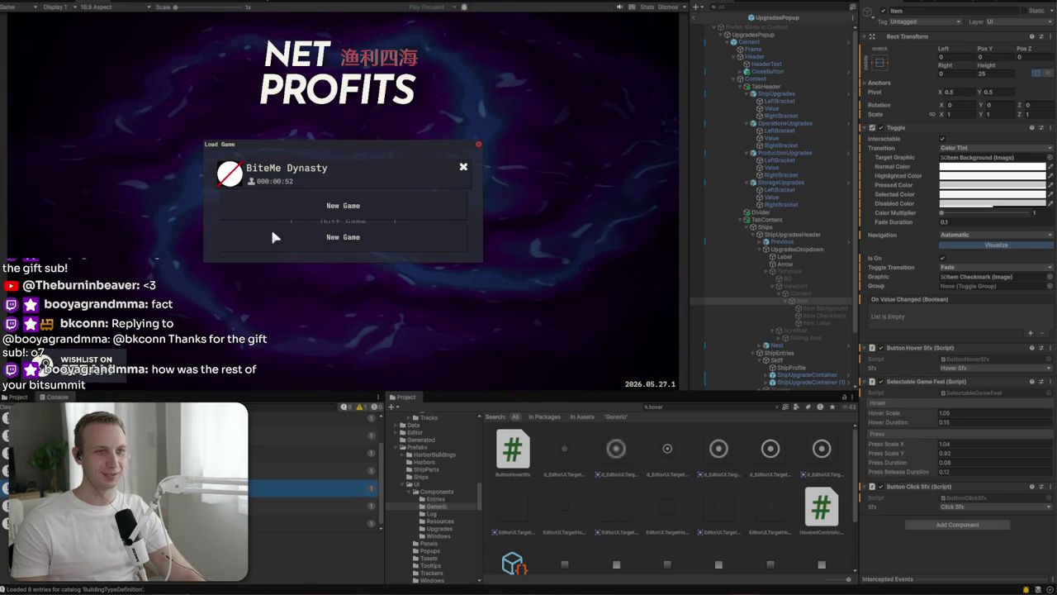
{"action": "left_click", "coordinate": [248, 240]}
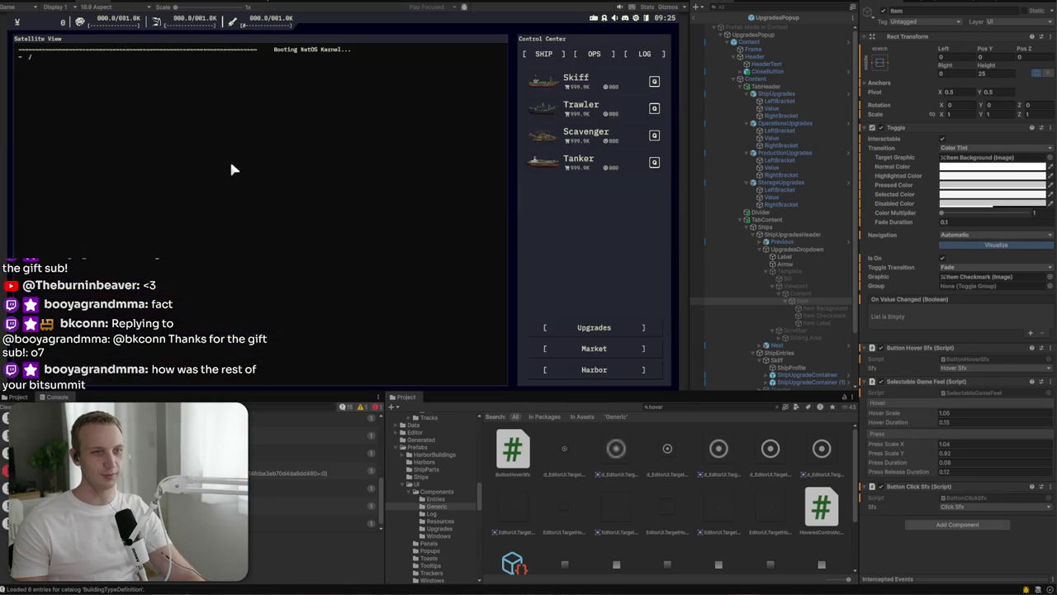
{"action": "left_click", "coordinate": [547, 328]}
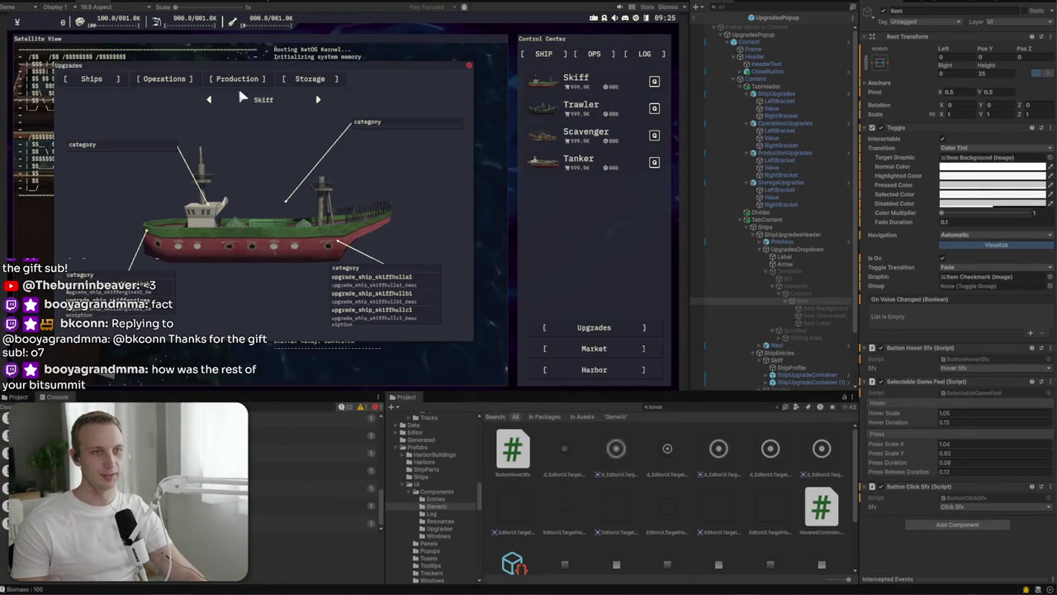
Step: Use the ship dropdown to pick Scavenger, Trawler, Tanker, then Trawler again
{"action": "left_click", "coordinate": [246, 103]}
{"action": "left_click", "coordinate": [253, 120]}
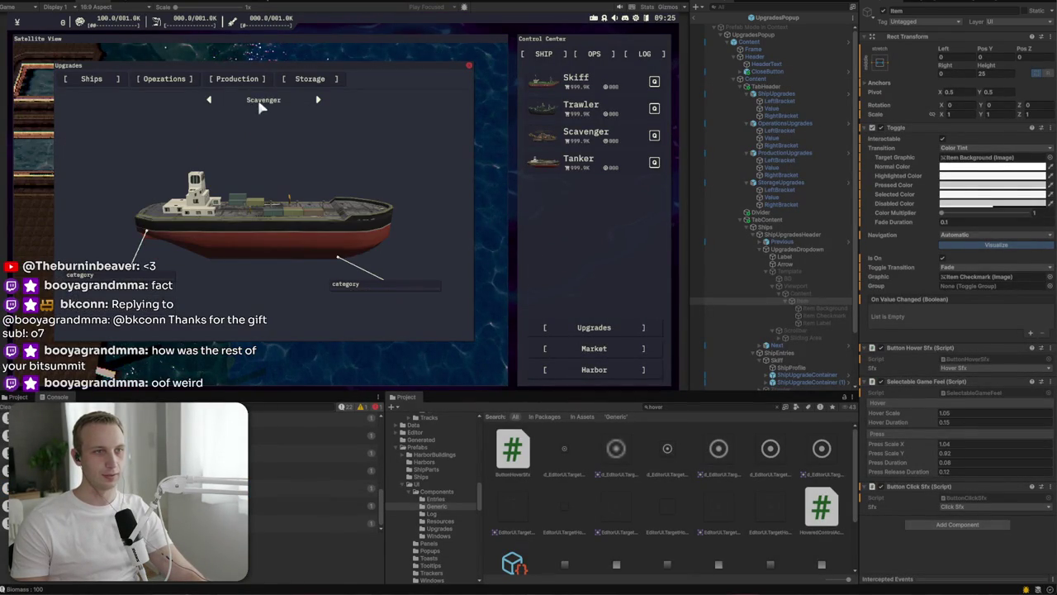
{"action": "left_click", "coordinate": [259, 104]}
{"action": "left_click", "coordinate": [248, 118]}
{"action": "left_click", "coordinate": [272, 102]}
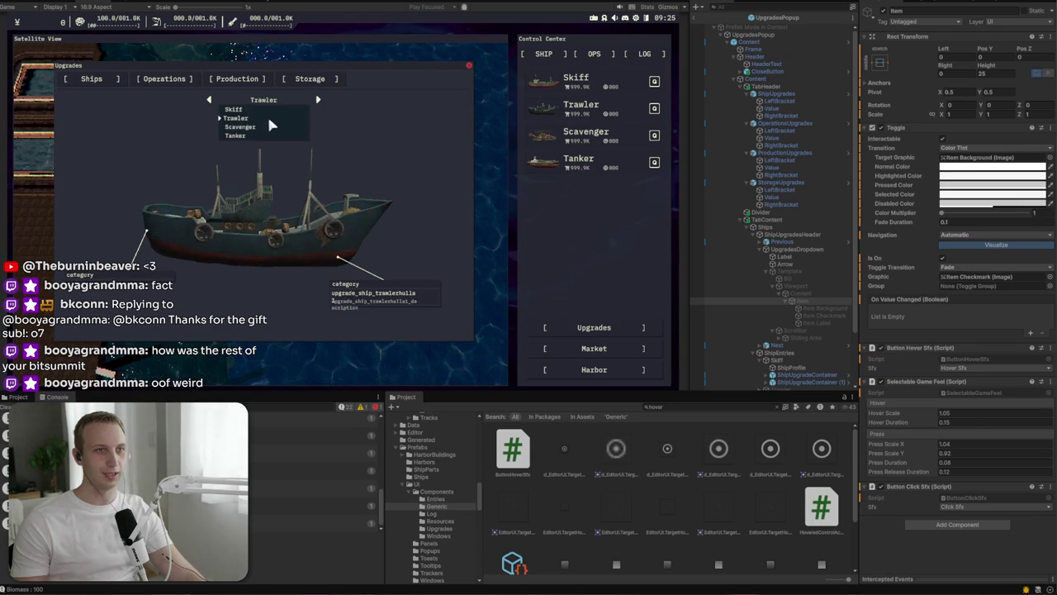
{"action": "left_click", "coordinate": [261, 133]}
{"action": "left_click", "coordinate": [264, 102]}
{"action": "left_click", "coordinate": [262, 119]}
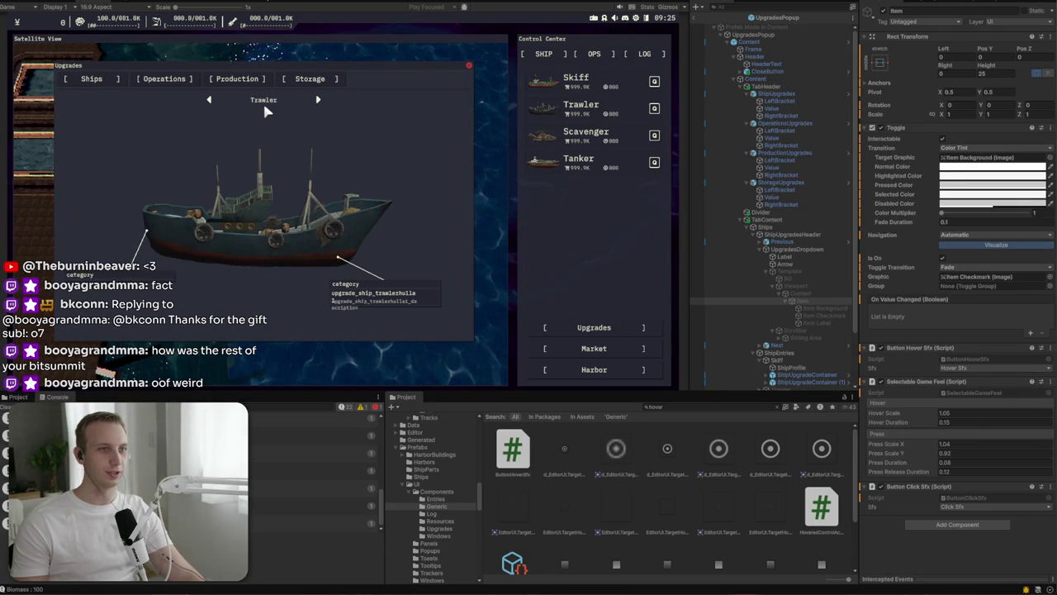
Step: Use the ship dropdown to pick Skiff, Scavenger, then Tanker
{"action": "left_click", "coordinate": [266, 102]}
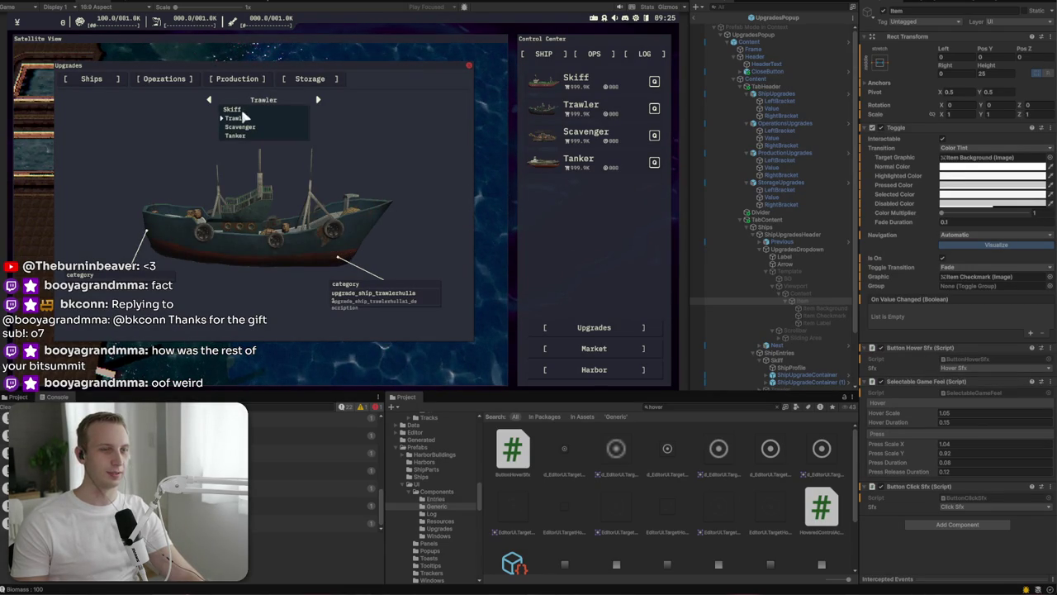
{"action": "left_click", "coordinate": [240, 109]}
{"action": "left_click", "coordinate": [252, 104]}
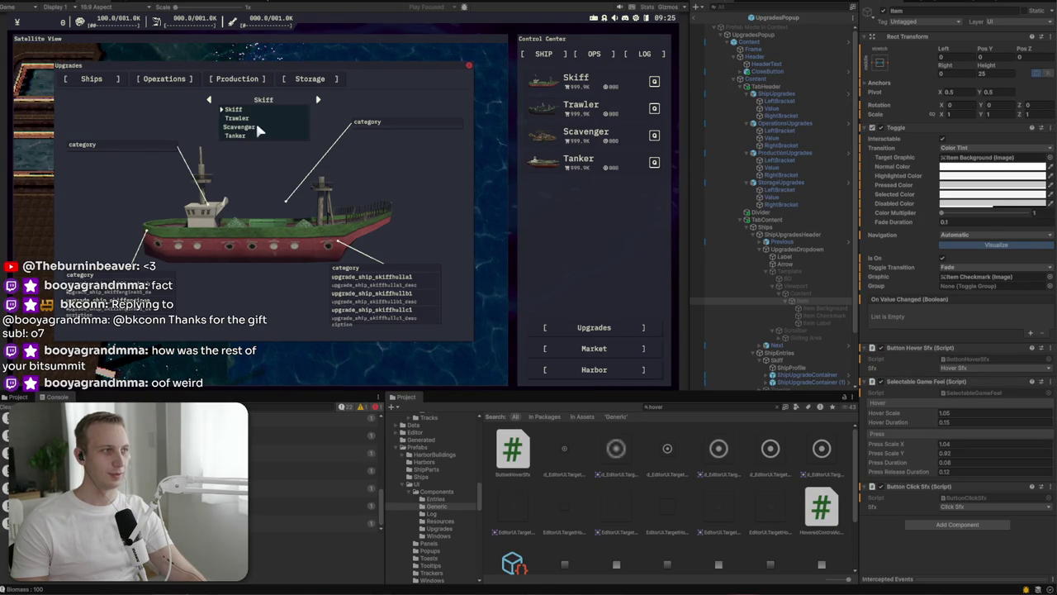
{"action": "left_click", "coordinate": [256, 124]}
{"action": "left_click", "coordinate": [263, 102]}
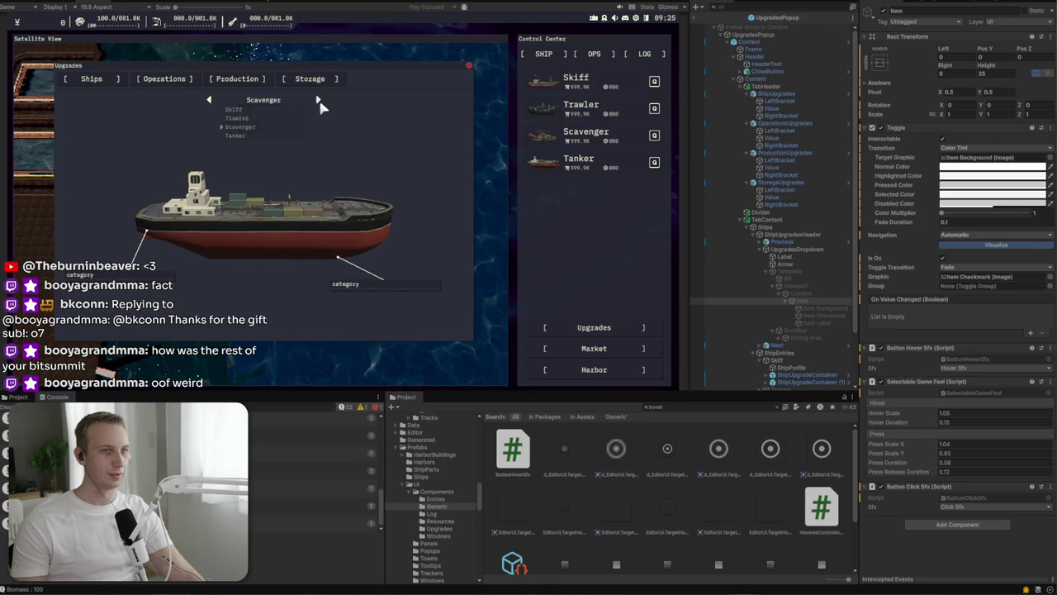
{"action": "left_click", "coordinate": [319, 100]}
{"action": "left_click", "coordinate": [272, 101]}
{"action": "left_click", "coordinate": [267, 133]}
Step: Cycle through the ships repeatedly with the next-ship arrow until it wraps to Skiff
{"action": "left_click", "coordinate": [323, 100]}
{"action": "left_click", "coordinate": [322, 100]}
{"action": "left_click", "coordinate": [322, 100]}
{"action": "left_click", "coordinate": [322, 100]}
{"action": "left_click", "coordinate": [266, 101]}
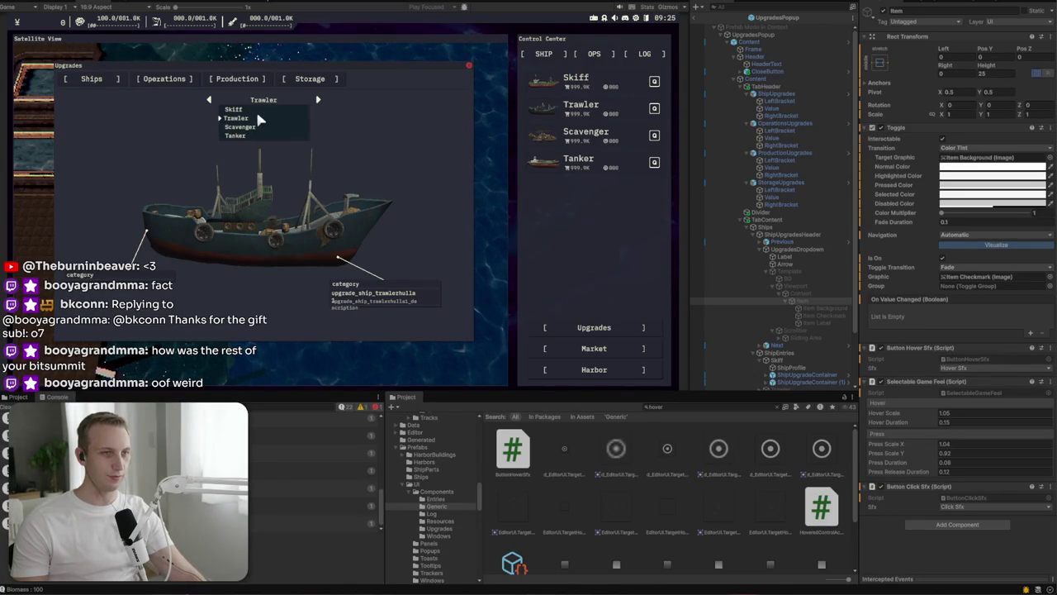
{"action": "left_click", "coordinate": [257, 133]}
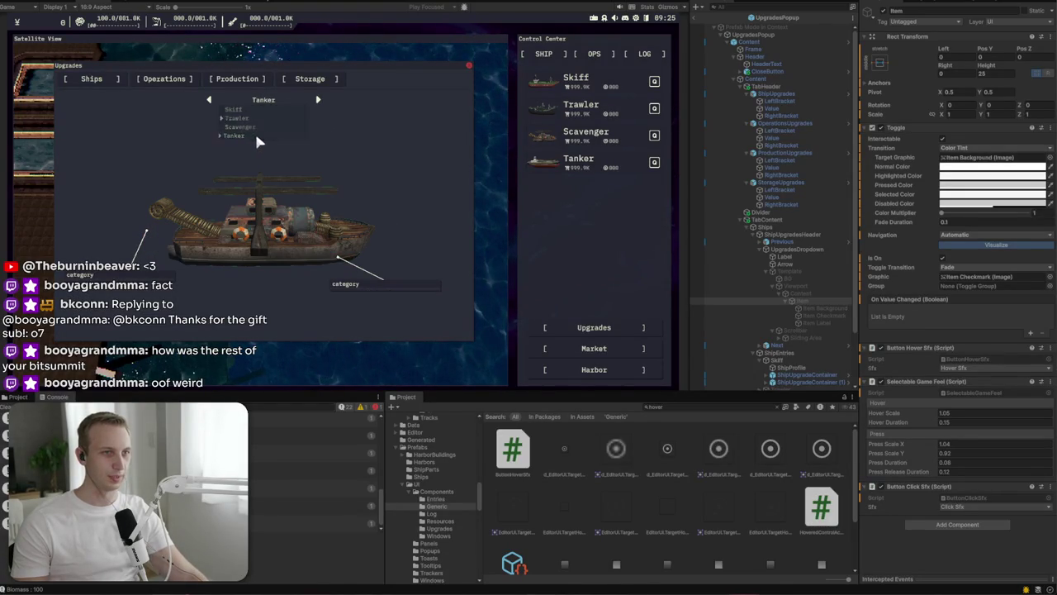
{"action": "left_click", "coordinate": [319, 101]}
{"action": "left_click", "coordinate": [319, 101]}
{"action": "left_click", "coordinate": [319, 101]}
{"action": "left_click", "coordinate": [319, 101]}
{"action": "left_click", "coordinate": [319, 101]}
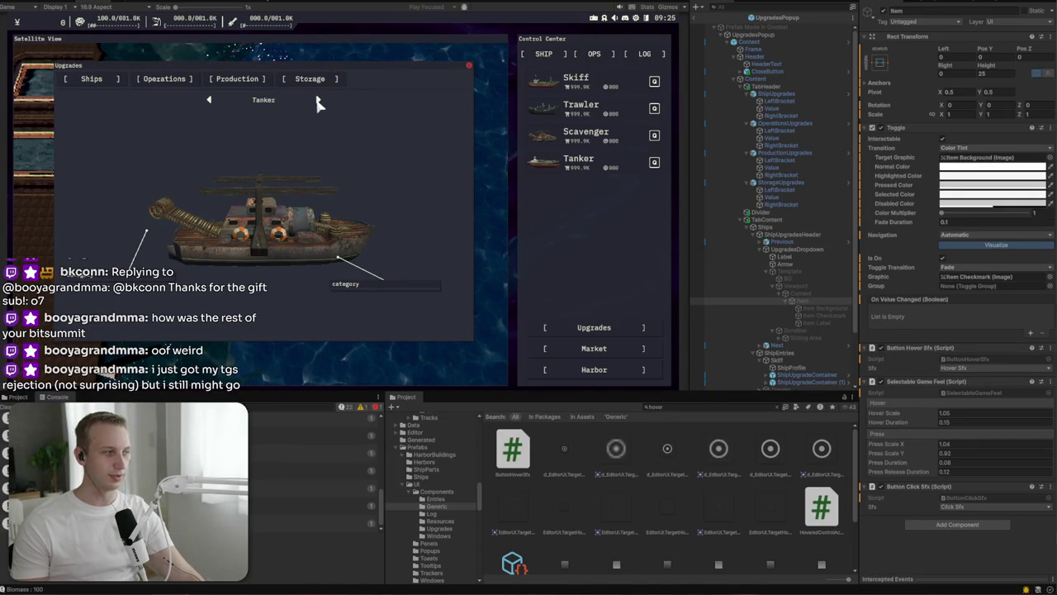
{"action": "left_click", "coordinate": [319, 101]}
{"action": "left_click", "coordinate": [319, 100]}
{"action": "left_click", "coordinate": [319, 101]}
{"action": "left_click", "coordinate": [319, 100]}
{"action": "left_click", "coordinate": [319, 101]}
{"action": "left_click", "coordinate": [319, 101]}
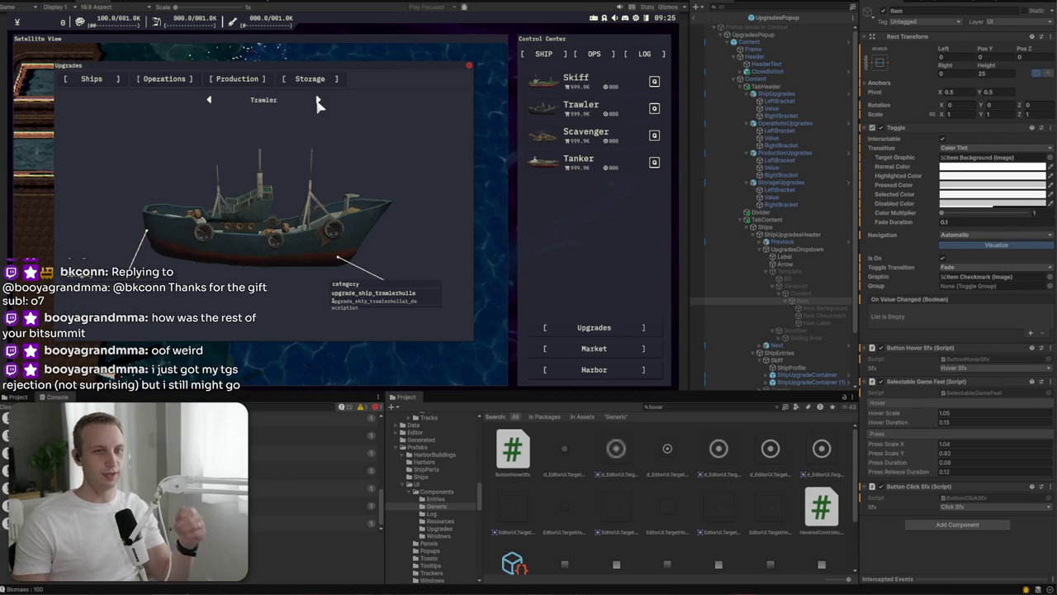
{"action": "left_click", "coordinate": [319, 101]}
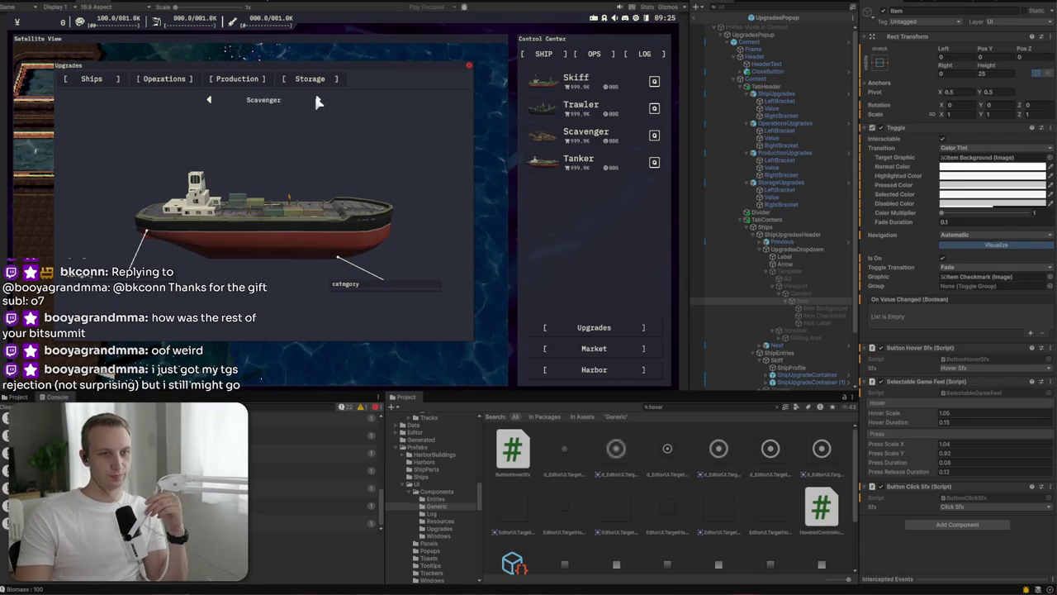
{"action": "left_click", "coordinate": [319, 101]}
{"action": "left_click", "coordinate": [319, 101]}
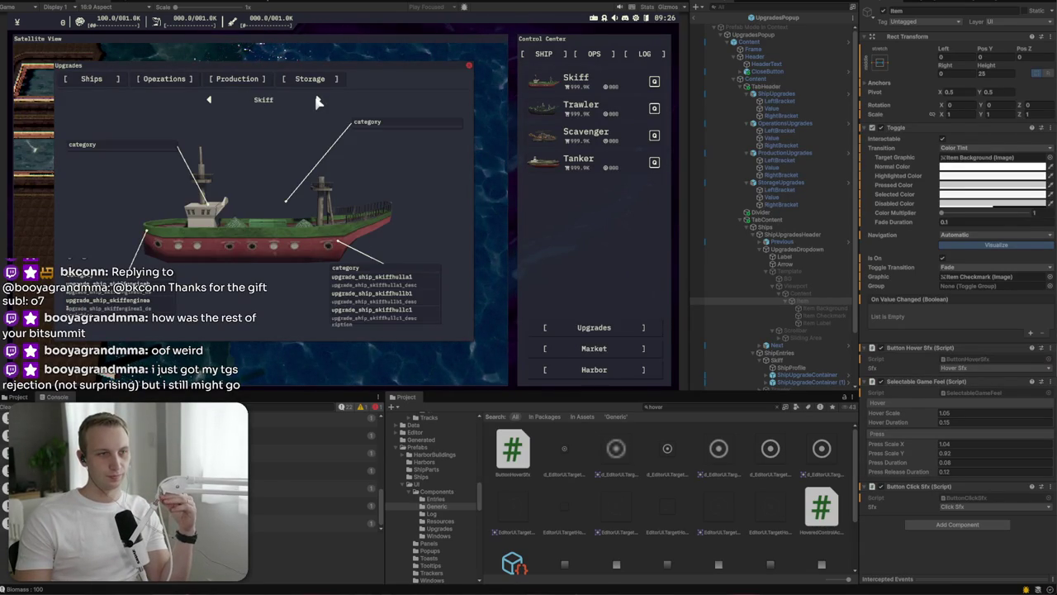
{"action": "left_click", "coordinate": [318, 100]}
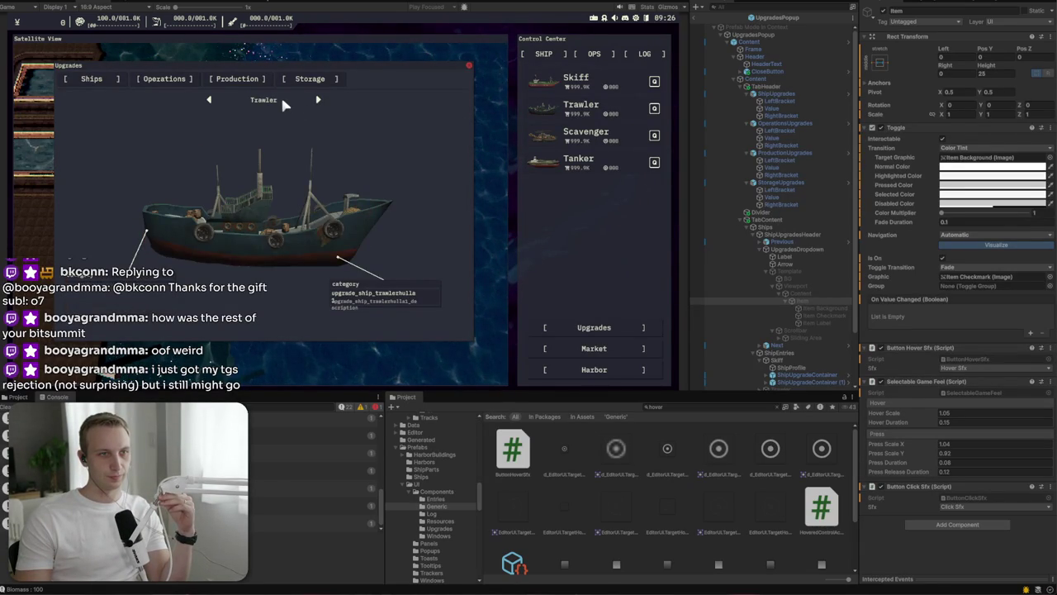
Step: Open and close the ship list several times, then exit Play mode and select UpgradesDropdown
{"action": "left_click", "coordinate": [280, 100]}
{"action": "left_click", "coordinate": [126, 123]}
{"action": "left_click", "coordinate": [263, 102]}
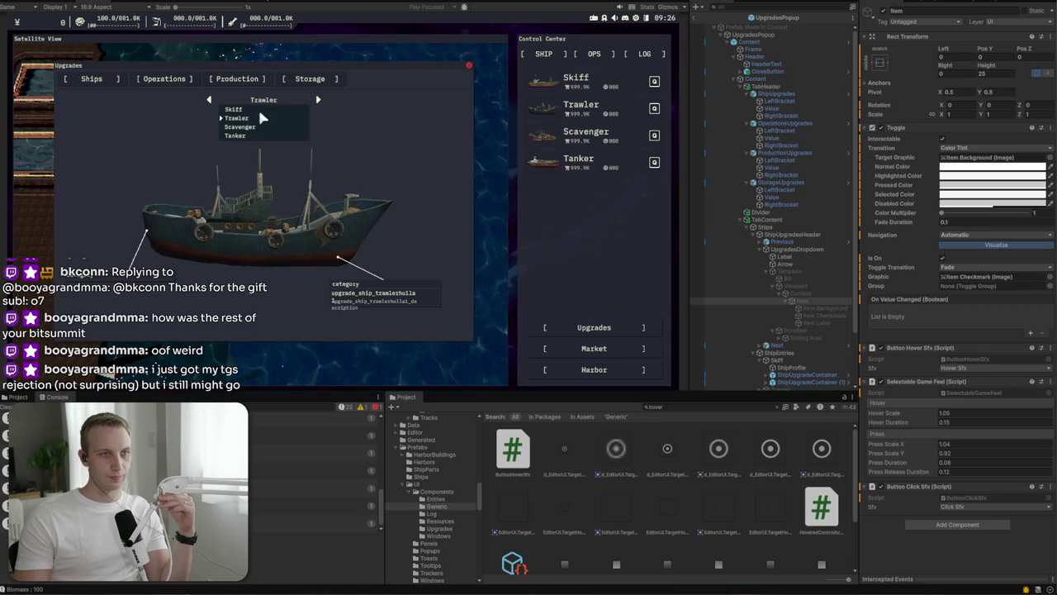
{"action": "left_click", "coordinate": [261, 117]}
{"action": "left_click", "coordinate": [263, 106]}
{"action": "left_click", "coordinate": [264, 112]}
{"action": "left_click", "coordinate": [265, 110]}
{"action": "left_click", "coordinate": [266, 108]}
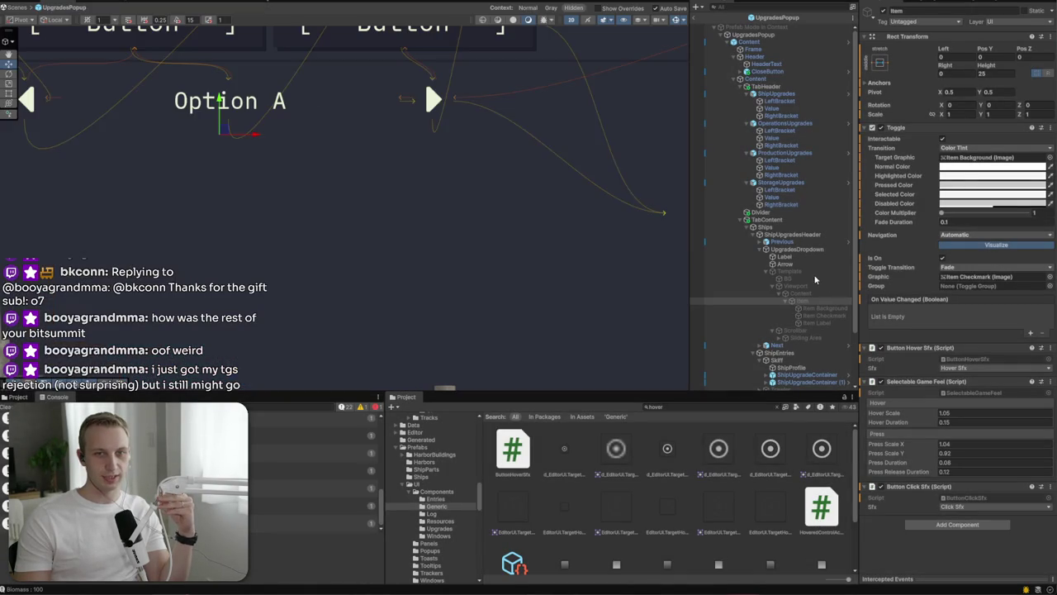
{"action": "key", "text": "ctrl+p"}
{"action": "left_click", "coordinate": [801, 248]}
Step: Add Button Click Sfx to UpgradesDropdown with its sound set to Click Sfx
{"action": "scroll", "coordinate": [948, 433], "scroll_direction": "down", "scroll_amount": 4}
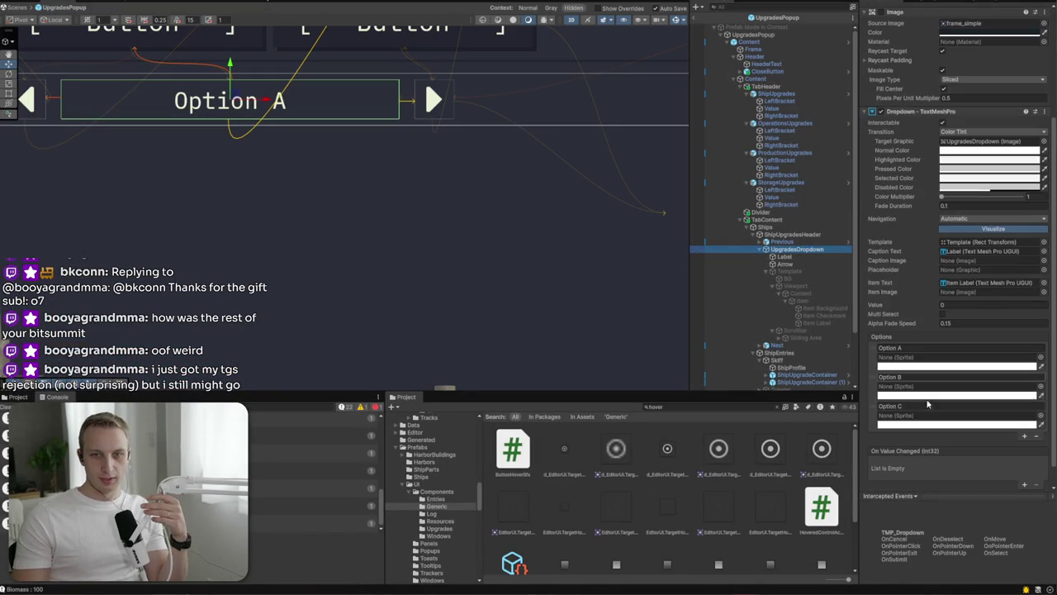
{"action": "scroll", "coordinate": [948, 433], "scroll_direction": "down", "scroll_amount": 1}
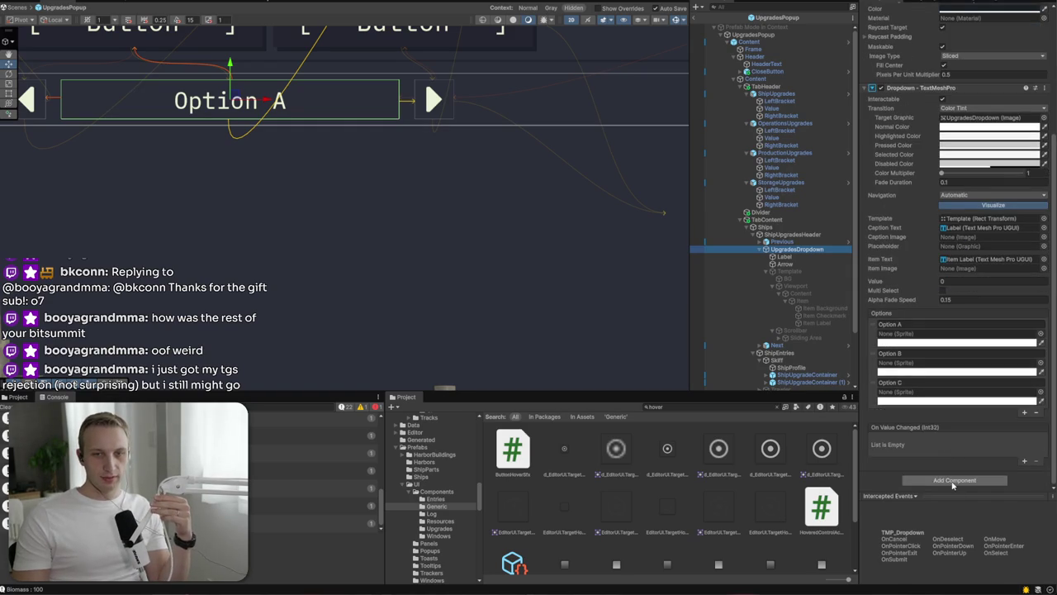
{"action": "left_click", "coordinate": [955, 480]}
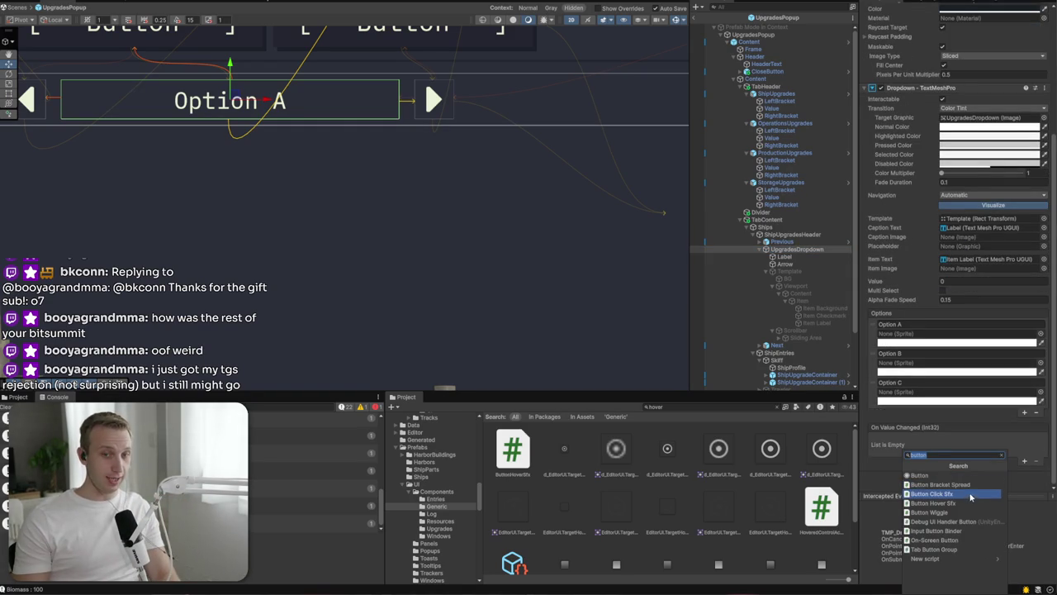
{"action": "left_click", "coordinate": [968, 494]}
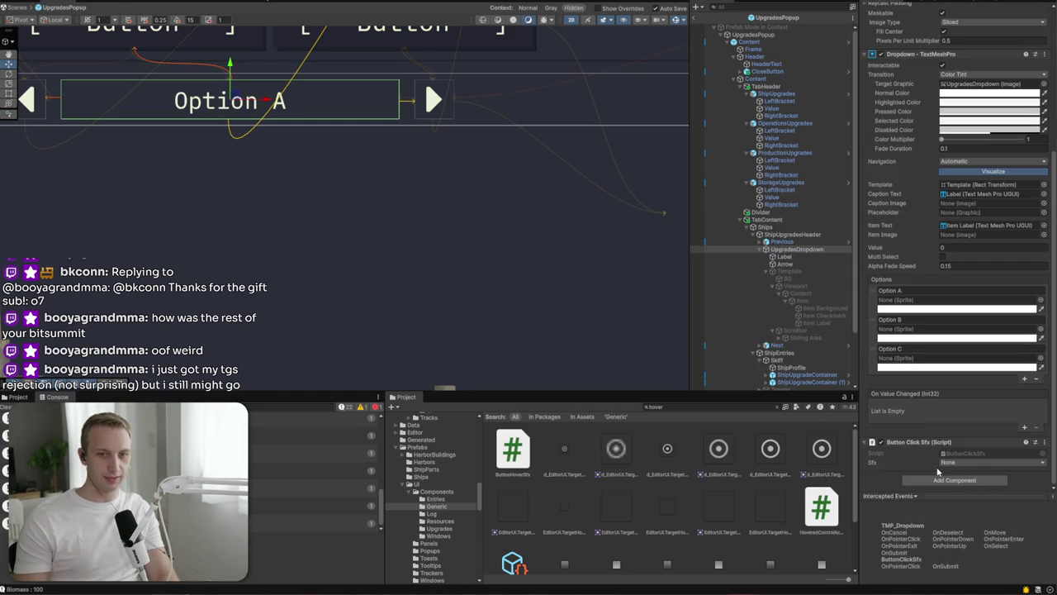
{"action": "left_click", "coordinate": [959, 463]}
{"action": "left_click", "coordinate": [956, 502]}
Step: Add Button Hover Sfx set to Hover Sfx, plus a Selectable Game Feel component
{"action": "left_click", "coordinate": [943, 484]}
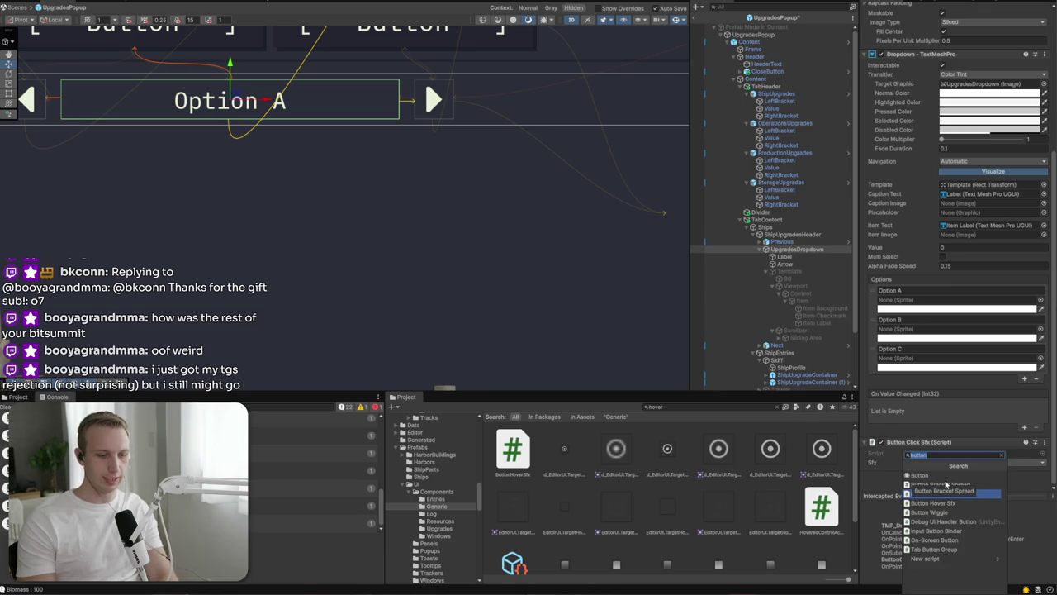
{"action": "left_click", "coordinate": [933, 504]}
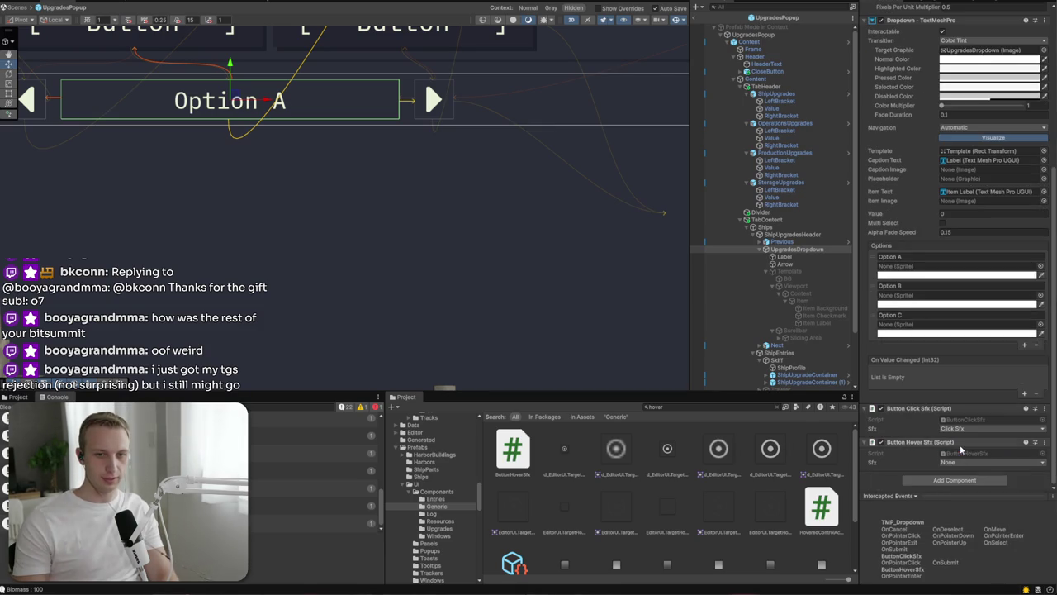
{"action": "left_click", "coordinate": [966, 463]}
{"action": "left_click", "coordinate": [969, 503]}
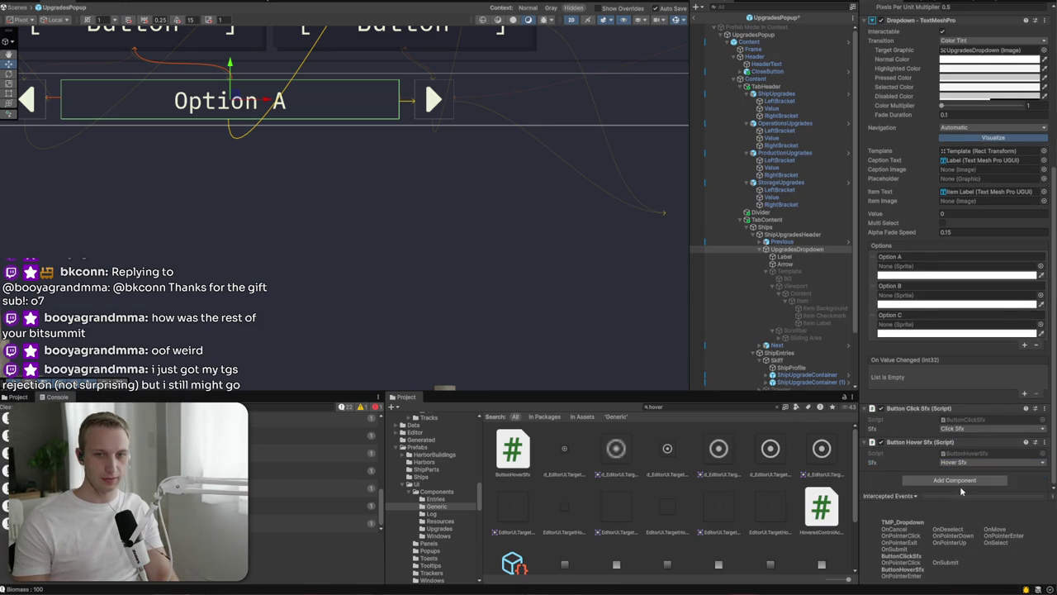
{"action": "left_click", "coordinate": [959, 482]}
{"action": "type", "text": "hovselectable"}
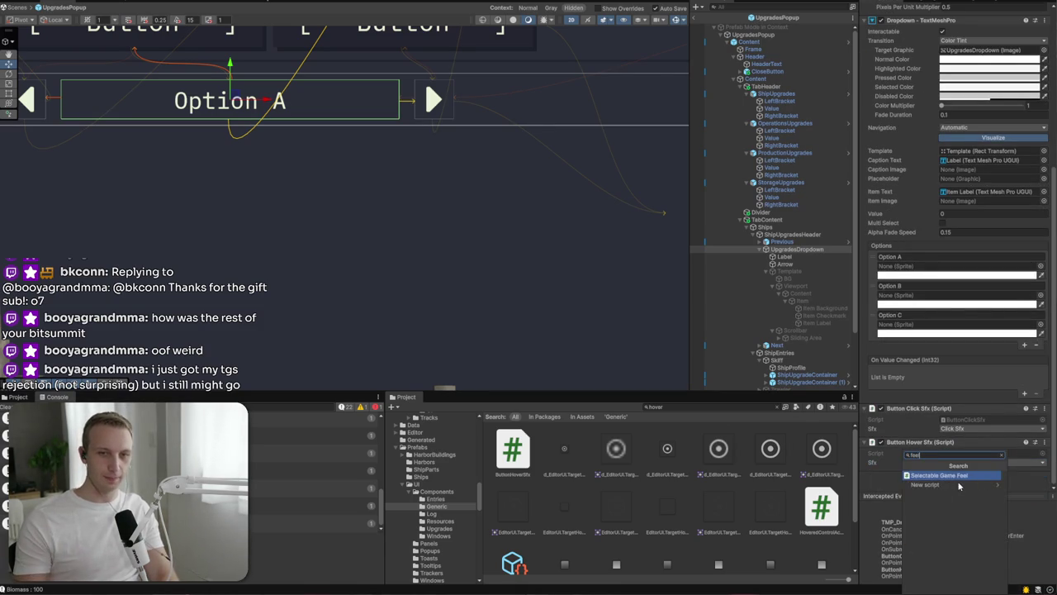
{"action": "left_click", "coordinate": [958, 476]}
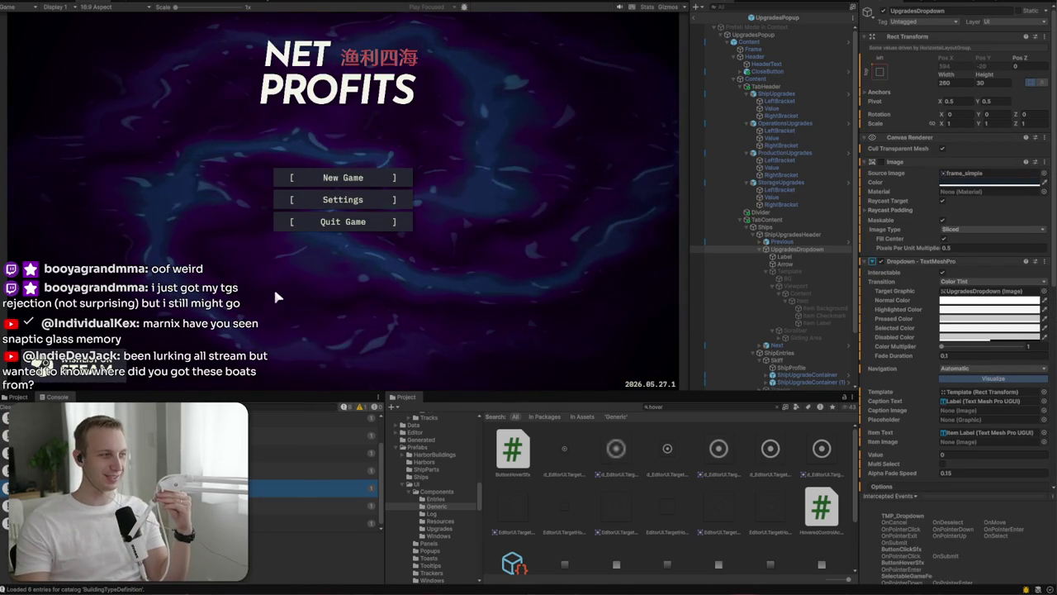
Step: Start a fresh new game, open the Upgrades popup, then return to the Scene view
{"action": "left_click", "coordinate": [366, 177]}
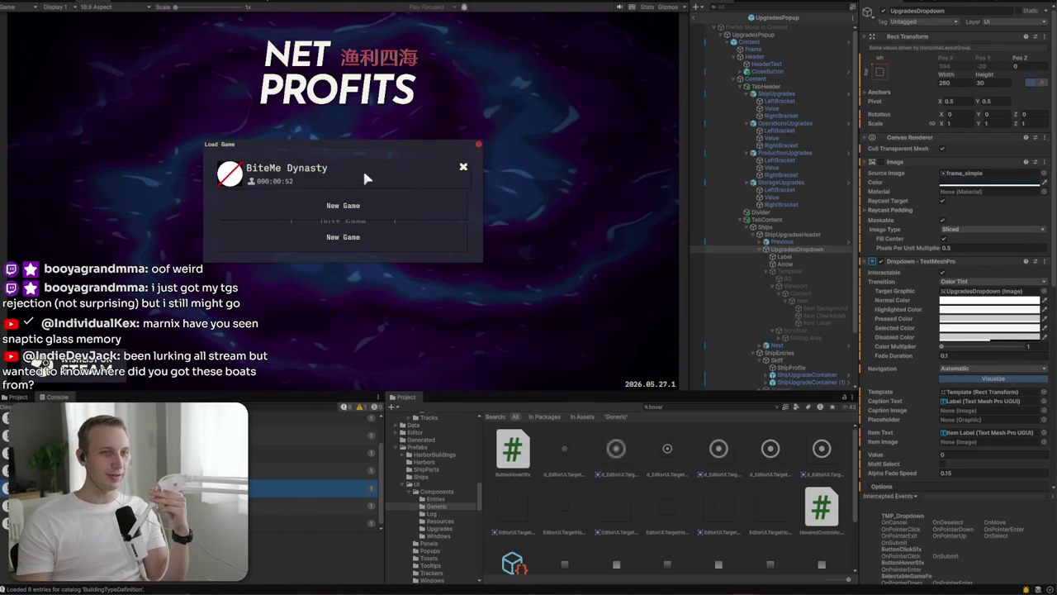
{"action": "left_click", "coordinate": [312, 239]}
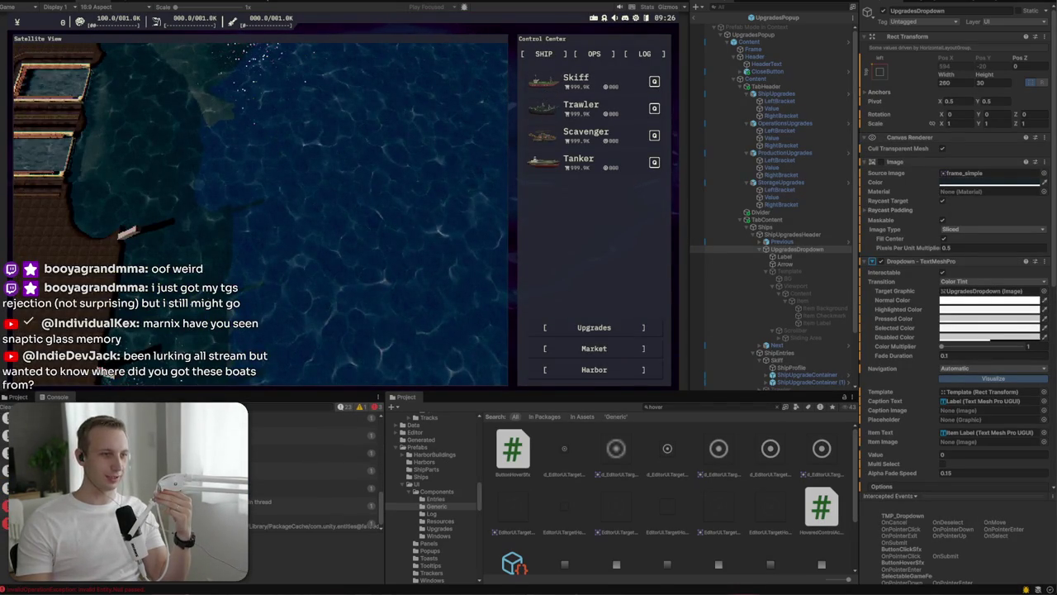
{"action": "left_click", "coordinate": [567, 330]}
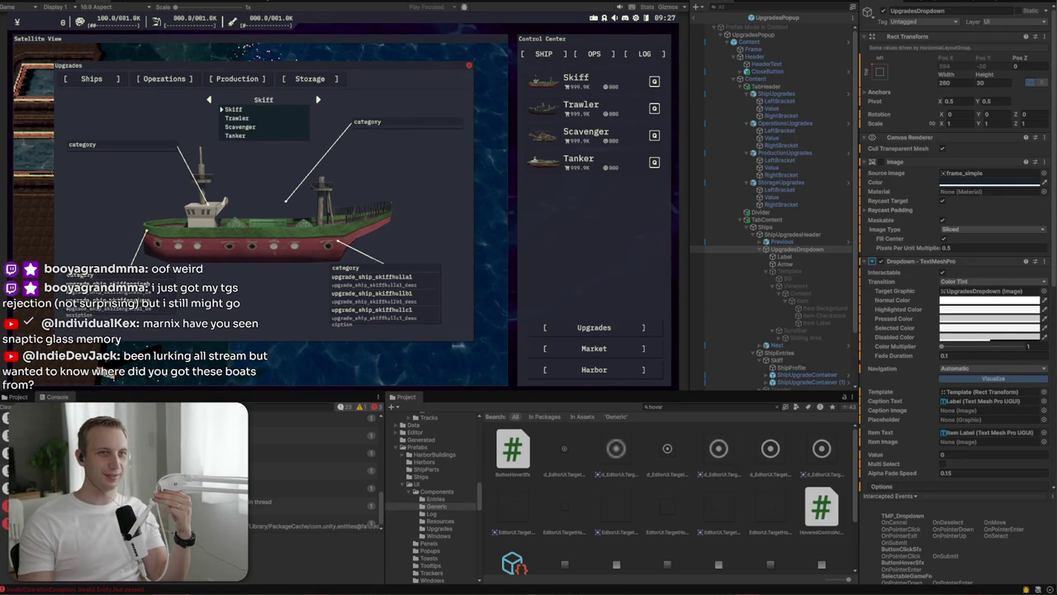
{"action": "key", "text": "ctrl+1"}
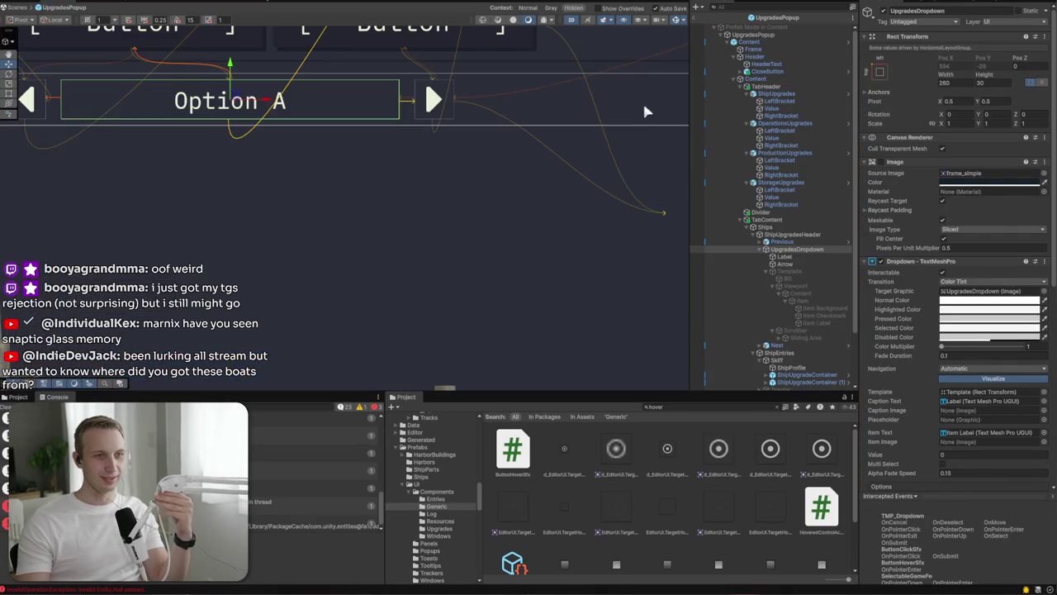
Step: Remove the Selectable Game Feel and Button Hover Sfx components from UpgradesDropdown
{"action": "scroll", "coordinate": [975, 419], "scroll_direction": "down", "scroll_amount": 5}
{"action": "scroll", "coordinate": [976, 419], "scroll_direction": "down", "scroll_amount": 3}
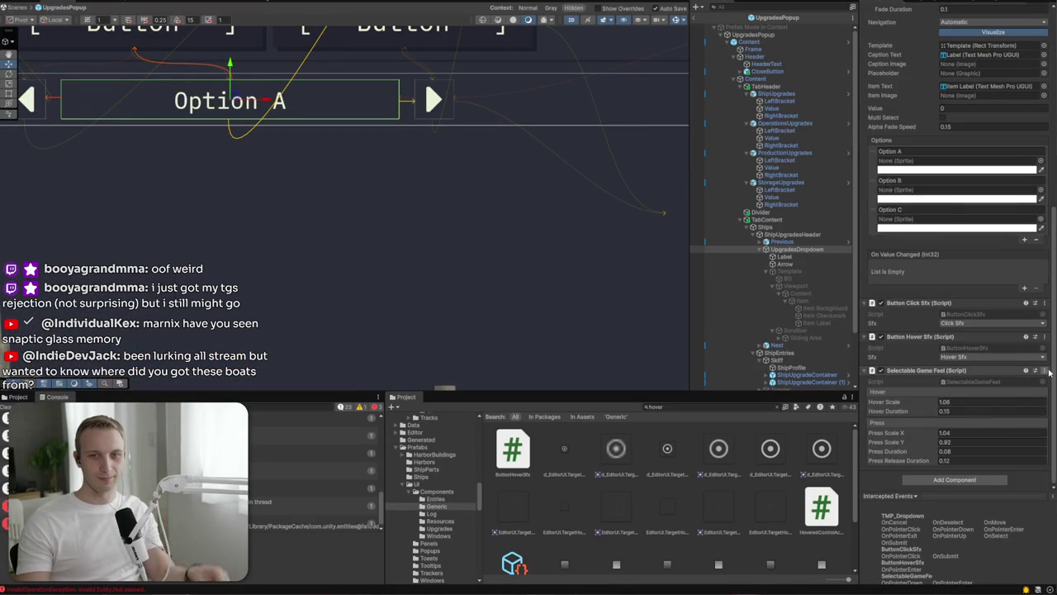
{"action": "left_click", "coordinate": [1042, 467]}
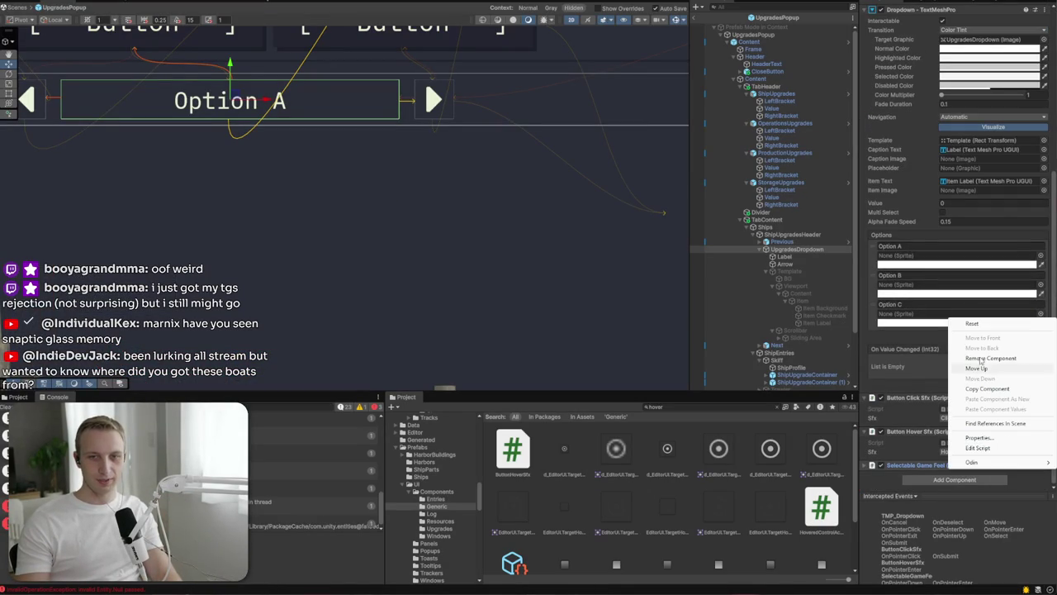
{"action": "left_click", "coordinate": [1024, 358]}
{"action": "left_click", "coordinate": [1041, 443]}
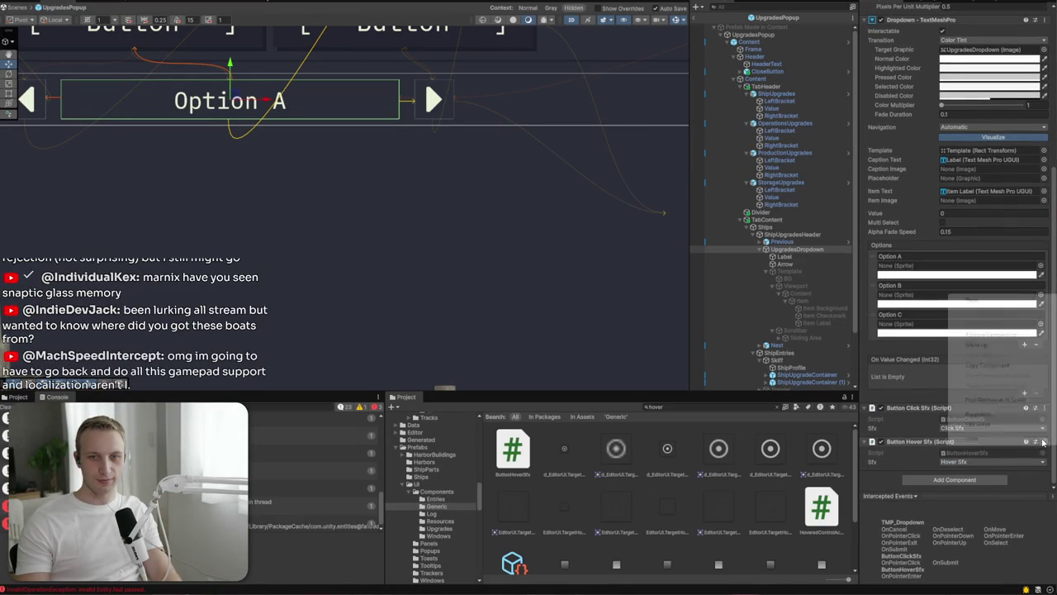
{"action": "left_click", "coordinate": [995, 333]}
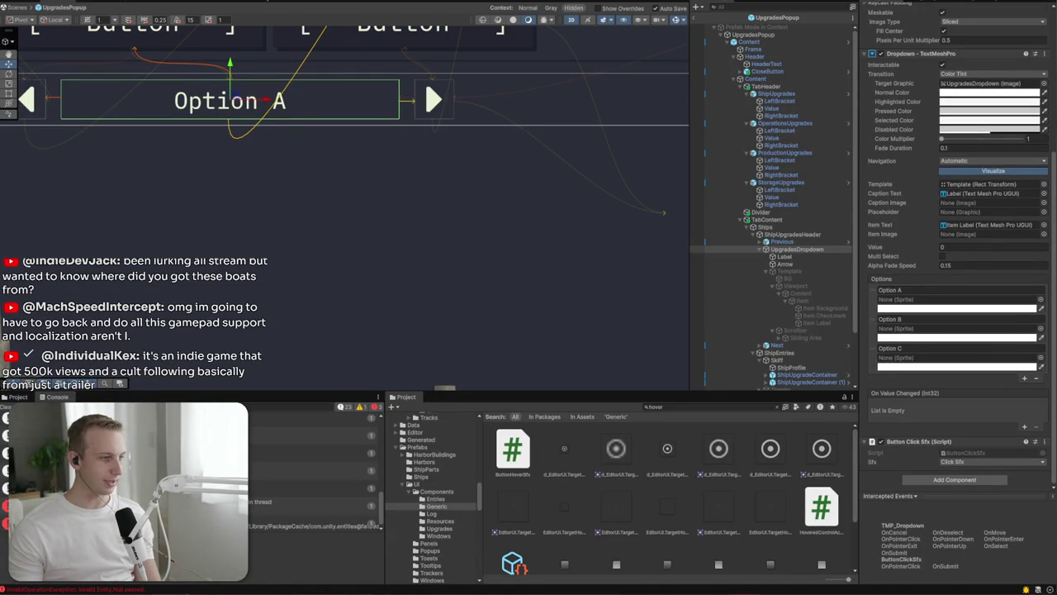
{"action": "key", "text": "alt+Tab"}
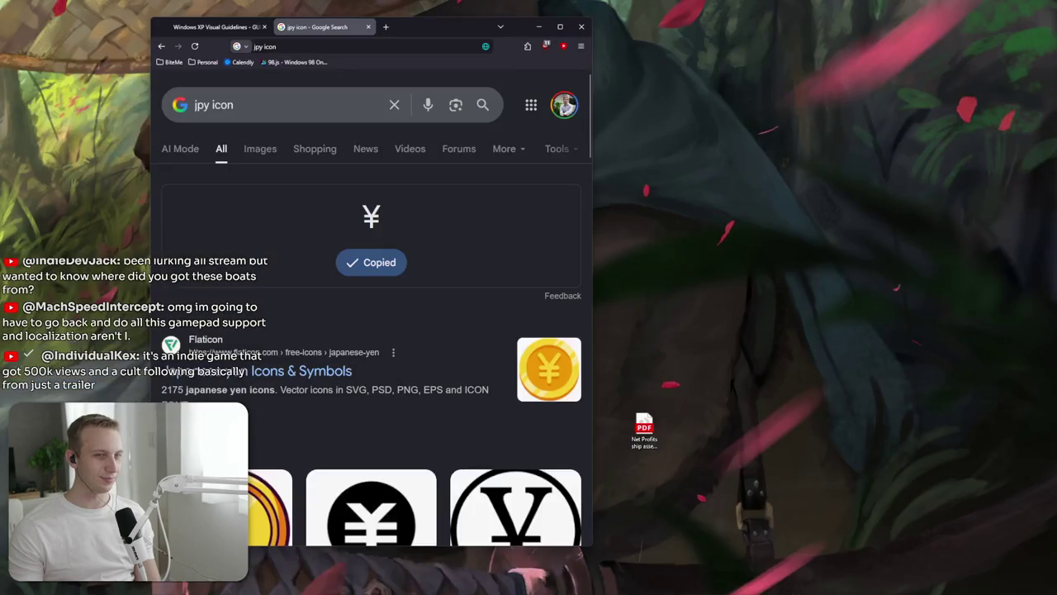
Step: Put the browser in fullscreen and navigate to 'steam'
{"action": "key", "text": "F11"}
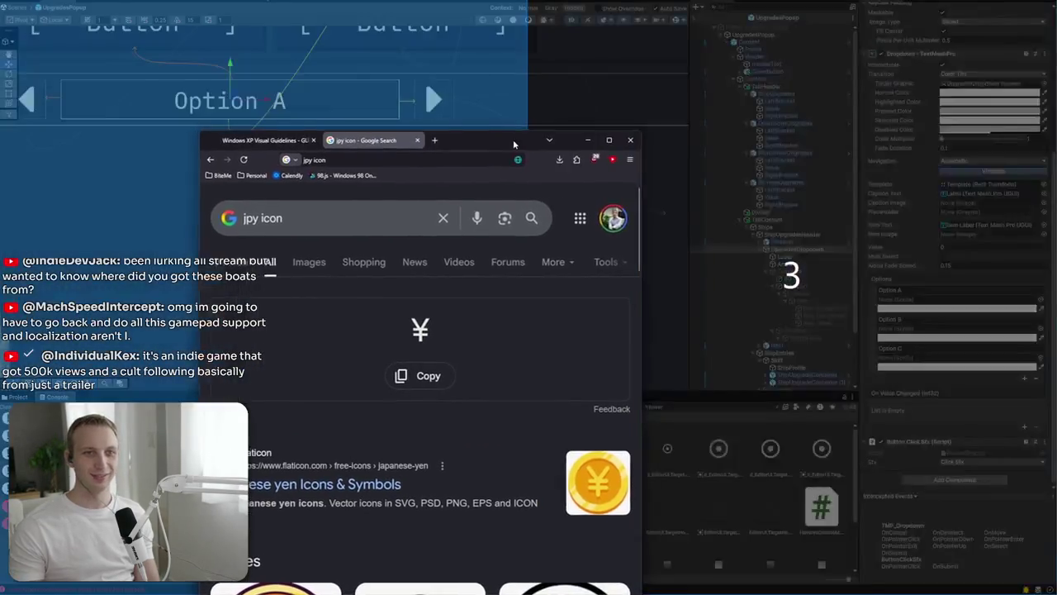
{"action": "type", "text": "steam"}
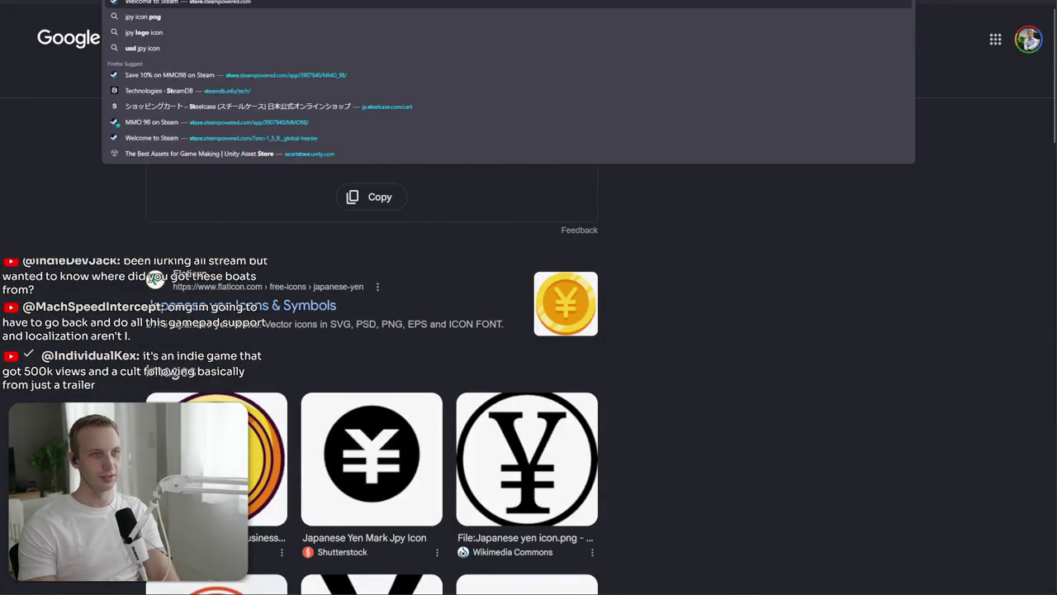
{"action": "key", "text": "Return"}
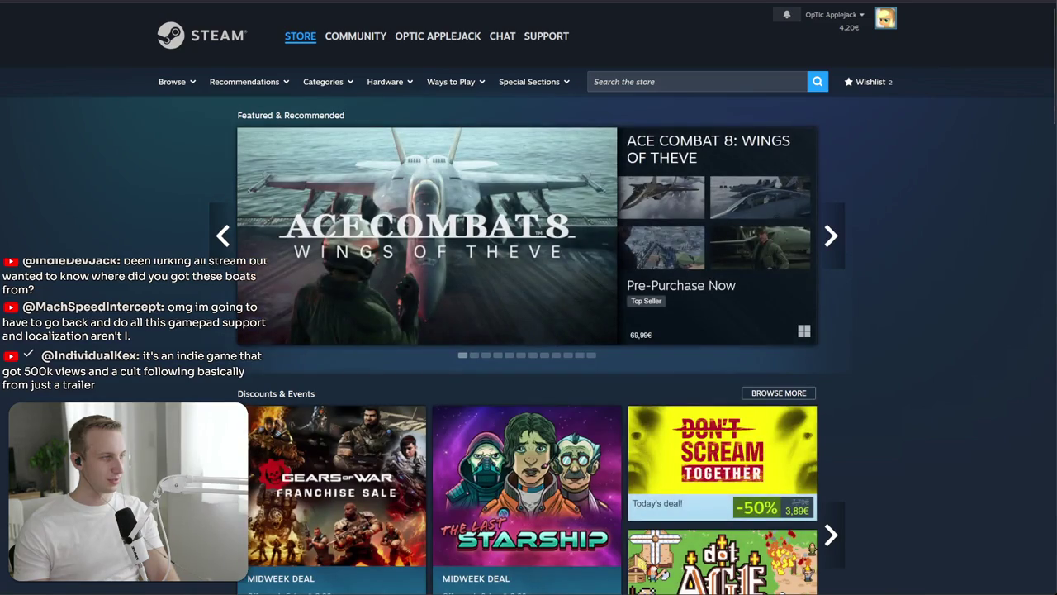
Step: Search the Steam store for 'synaptic glass', clear it, and begin 'synapticy' in a new tab
{"action": "left_click", "coordinate": [628, 80]}
{"action": "type", "text": "snaptic gl"}
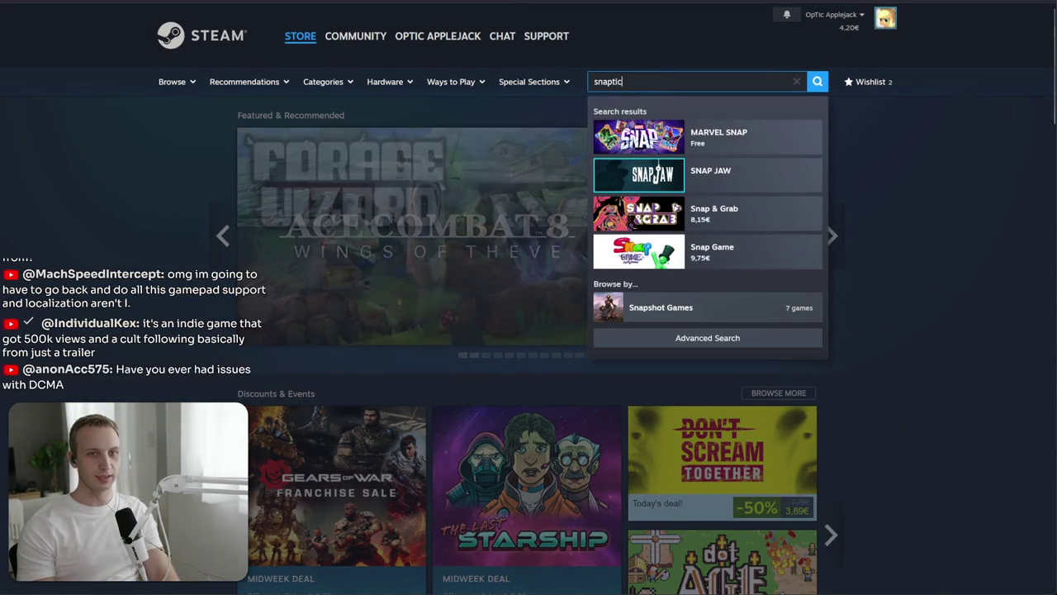
{"action": "type", "text": "aass"}
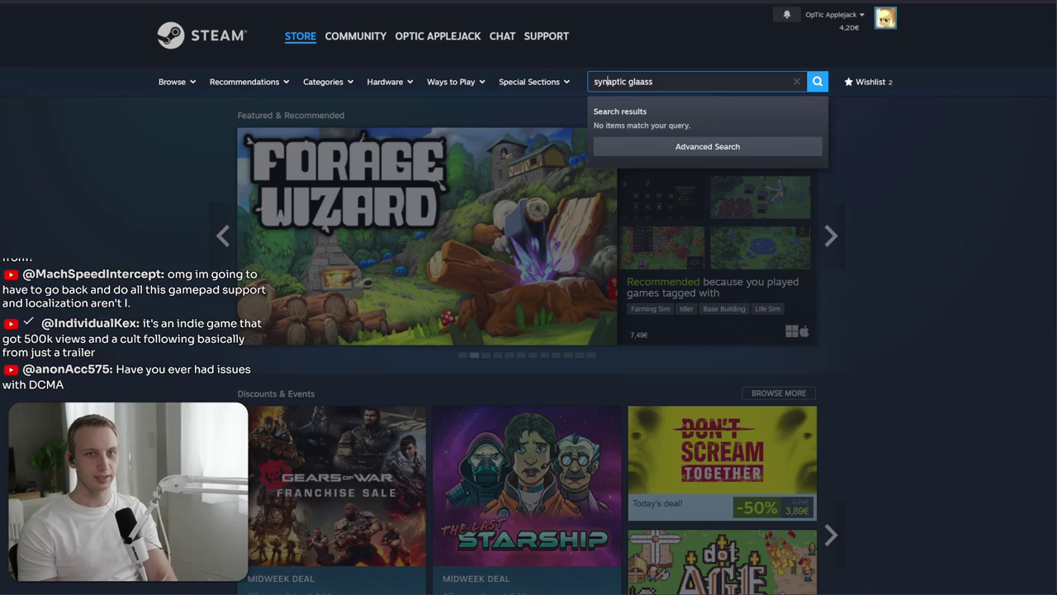
{"action": "key", "text": "BackSpace"}
{"action": "key", "text": "BackSpace"}
{"action": "key", "text": "BackSpace"}
{"action": "type", "text": "ss"}
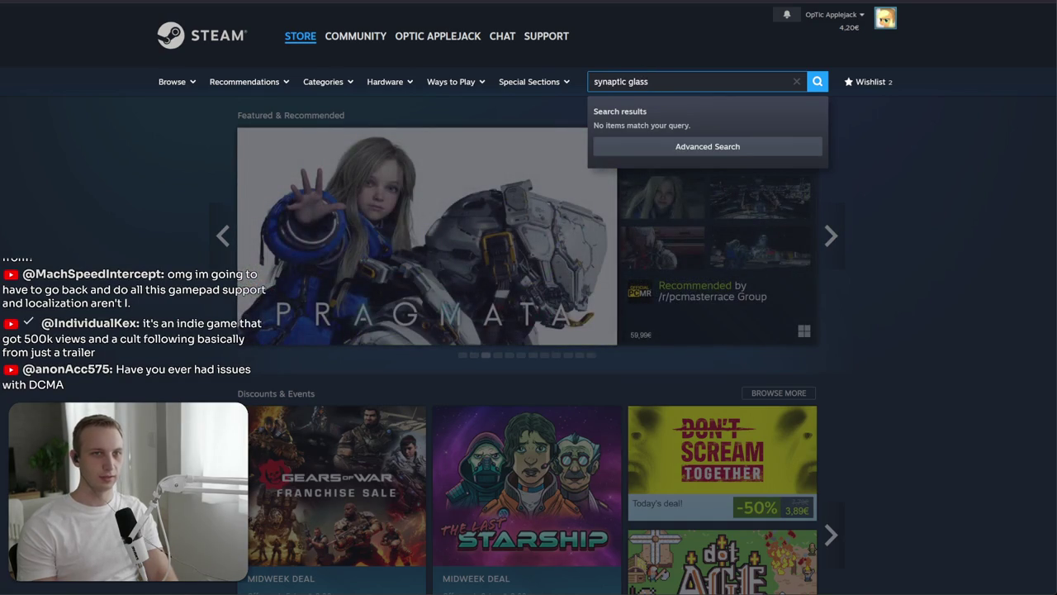
{"action": "key", "text": "ctrl+a"}
{"action": "key", "text": "BackSpace"}
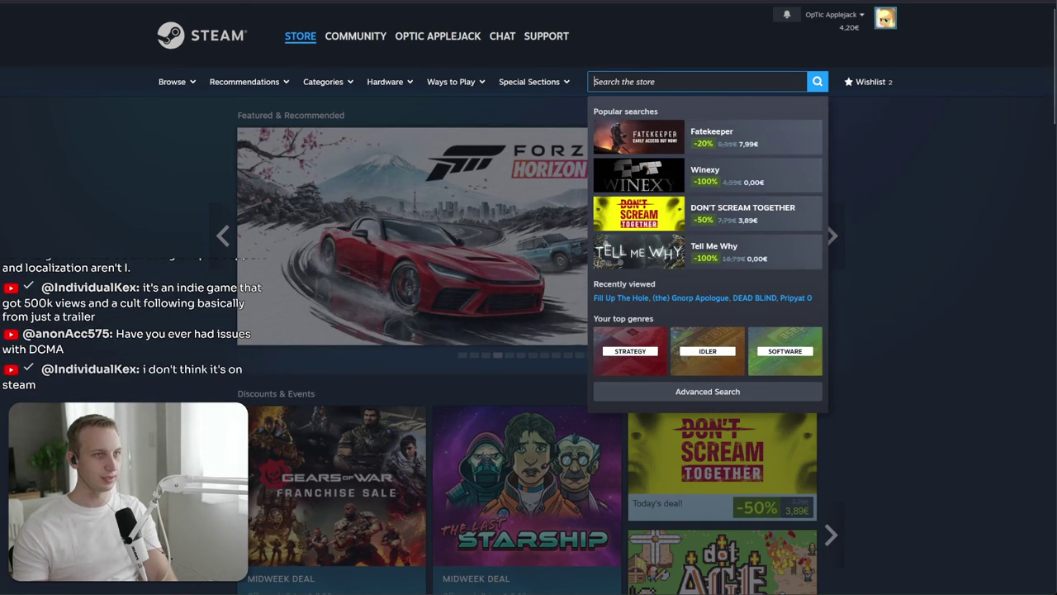
{"action": "key", "text": "ctrl+t"}
{"action": "type", "text": "synaptic glass memor"}
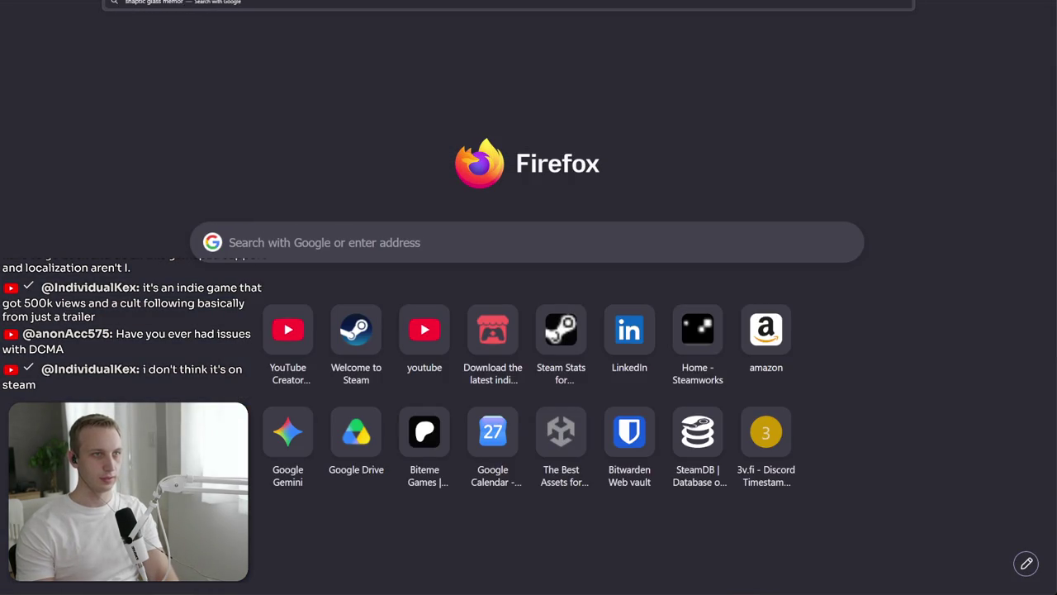
{"action": "type", "text": "y"}
Step: Search for snaptic glass memory, open the post, and browse the snaptic channel's details and releases
{"action": "key", "text": "Return"}
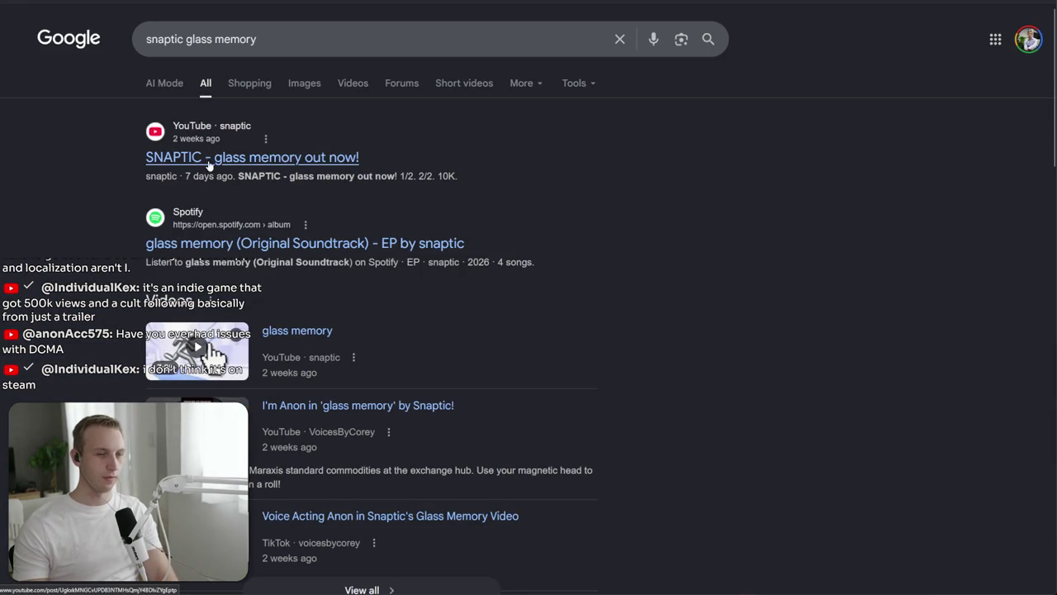
{"action": "left_click", "coordinate": [210, 187]}
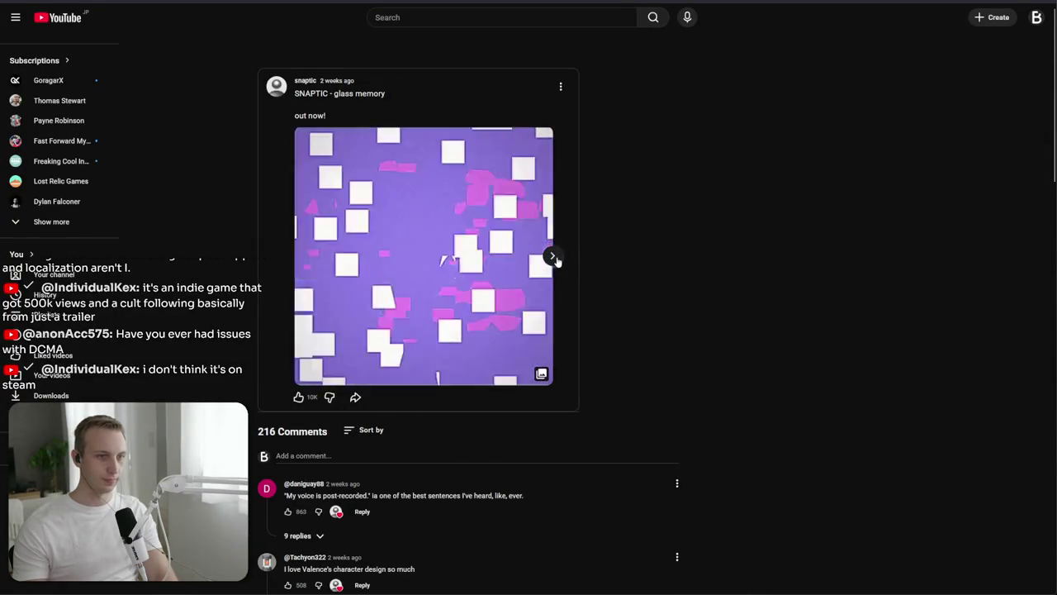
{"action": "left_click", "coordinate": [307, 83]}
{"action": "mouse_move", "coordinate": [322, 331]}
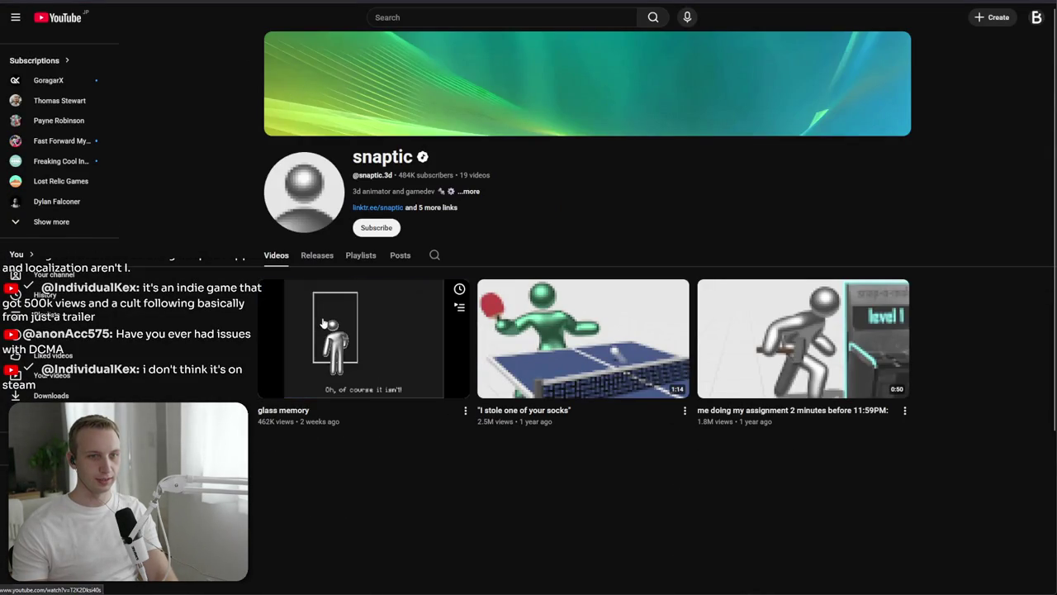
{"action": "left_click", "coordinate": [463, 191]}
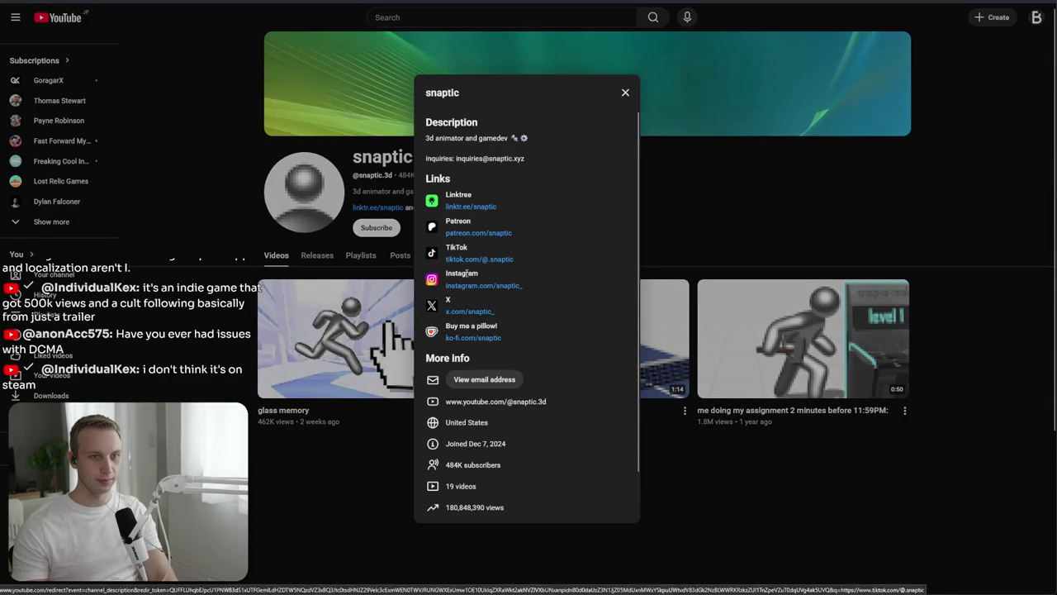
{"action": "left_click", "coordinate": [320, 256]}
{"action": "left_click", "coordinate": [306, 257]}
{"action": "left_click", "coordinate": [273, 255]}
Step: Open the glass memory video, pause it, and read through its description lines
{"action": "left_click", "coordinate": [322, 327]}
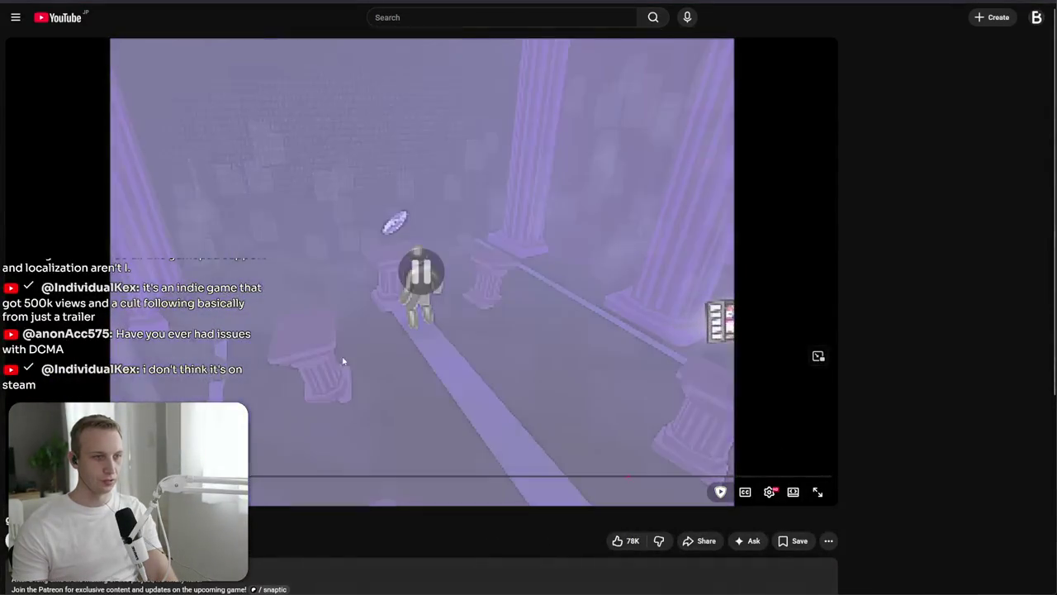
{"action": "left_click", "coordinate": [430, 330]}
{"action": "scroll", "coordinate": [430, 331], "scroll_direction": "down", "scroll_amount": 1}
{"action": "scroll", "coordinate": [430, 330], "scroll_direction": "down", "scroll_amount": 3}
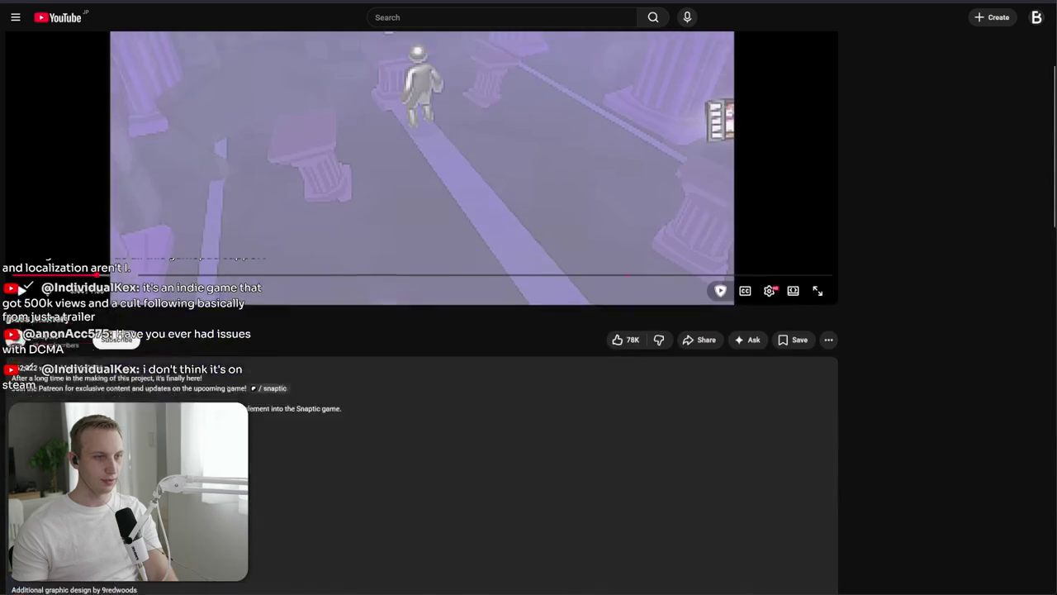
{"action": "mouse_move", "coordinate": [13, 387]}
{"action": "left_mouse_down"}
{"action": "mouse_move", "coordinate": [286, 393]}
{"action": "mouse_move", "coordinate": [298, 423]}
{"action": "left_mouse_up"}
{"action": "scroll", "coordinate": [298, 422], "scroll_direction": "down", "scroll_amount": 4}
{"action": "mouse_move", "coordinate": [11, 362]}
{"action": "left_mouse_down"}
{"action": "mouse_move", "coordinate": [258, 395]}
{"action": "mouse_move", "coordinate": [259, 405]}
{"action": "left_mouse_up"}
{"action": "scroll", "coordinate": [253, 389], "scroll_direction": "down", "scroll_amount": 5}
{"action": "triple_click", "coordinate": [147, 386]}
{"action": "left_click", "coordinate": [289, 421]}
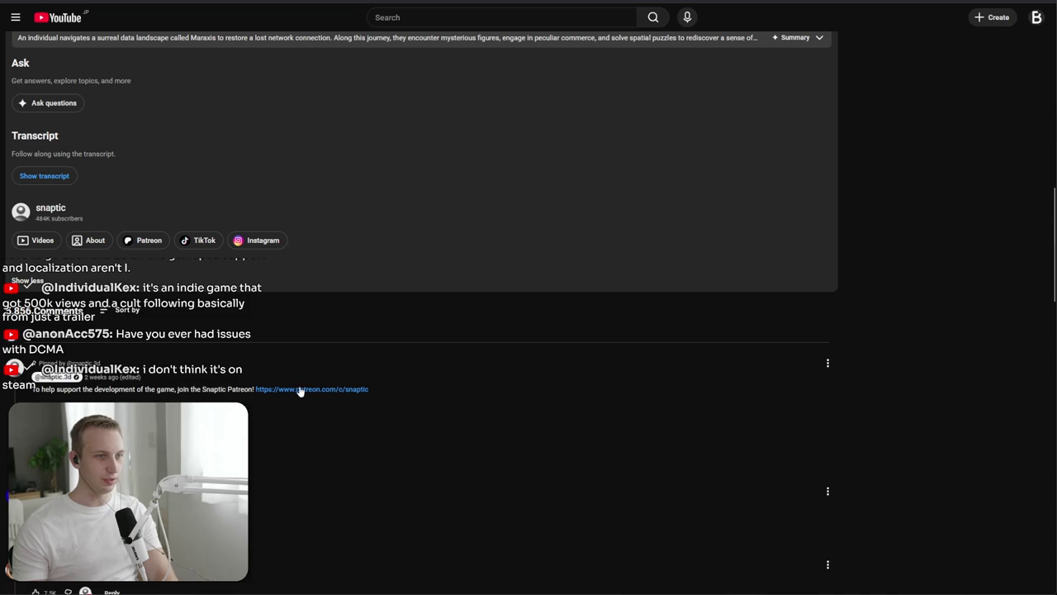
{"action": "scroll", "coordinate": [299, 390], "scroll_direction": "down", "scroll_amount": 2}
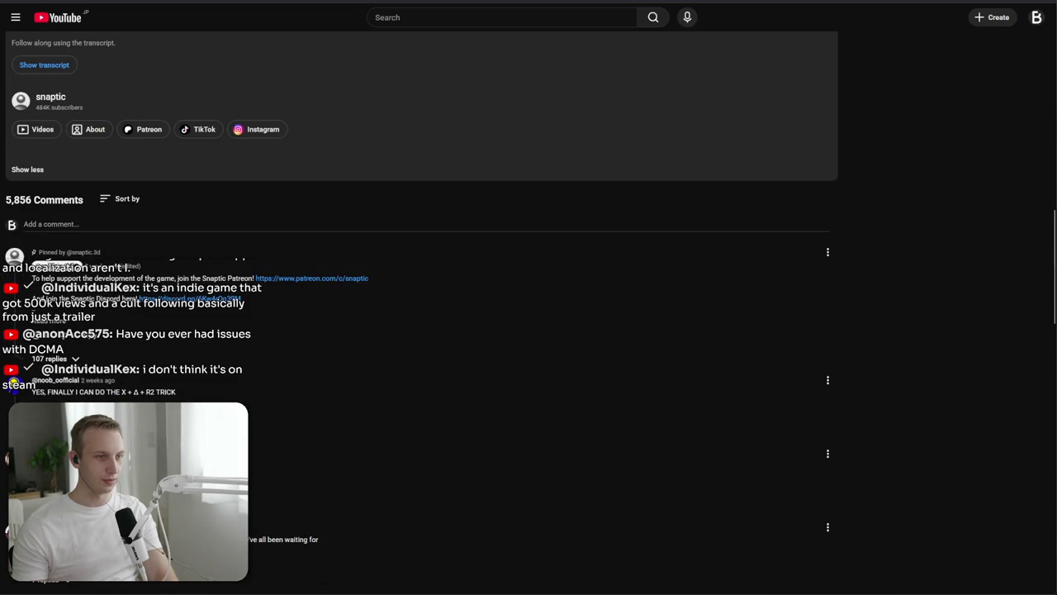
{"action": "scroll", "coordinate": [269, 457], "scroll_direction": "up", "scroll_amount": 10}
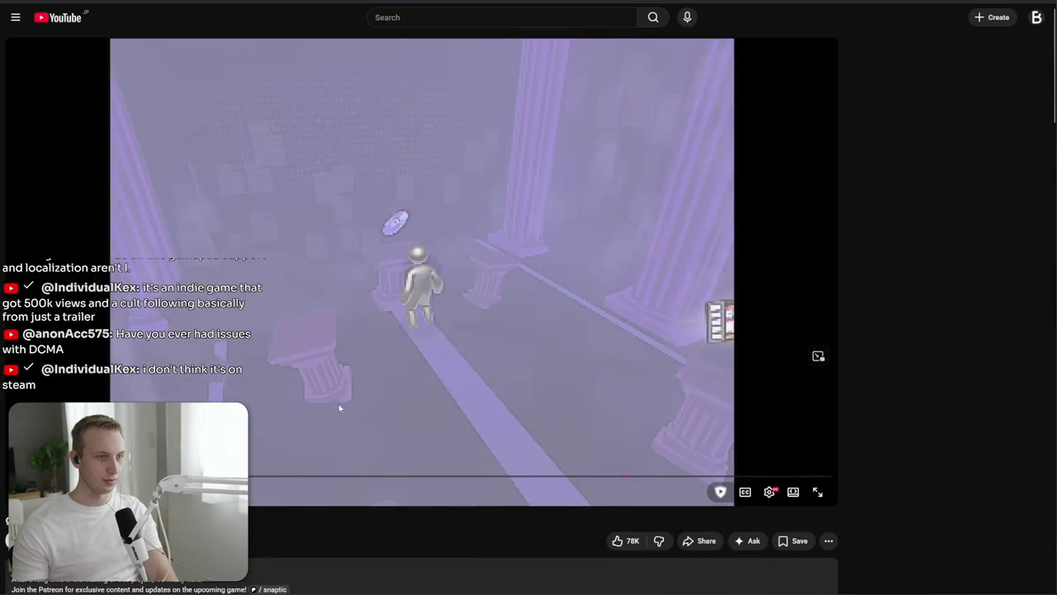
Step: Resume and skip ahead in the video, then pause and switch to the Patreon tab
{"action": "key", "text": "space"}
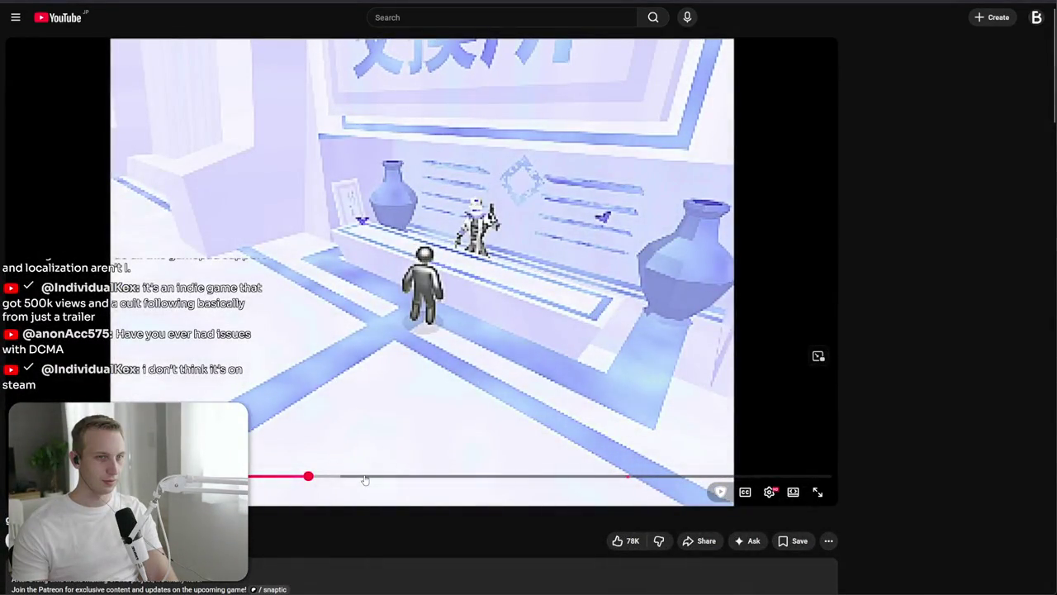
{"action": "left_click", "coordinate": [365, 478]}
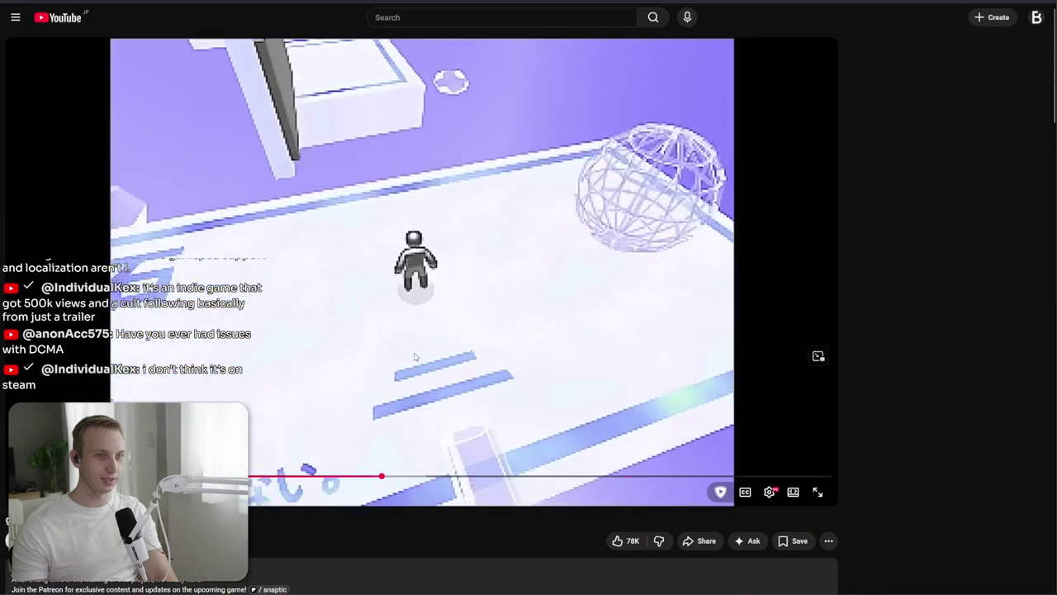
{"action": "key", "text": "space"}
{"action": "key", "text": "ctrl+Tab"}
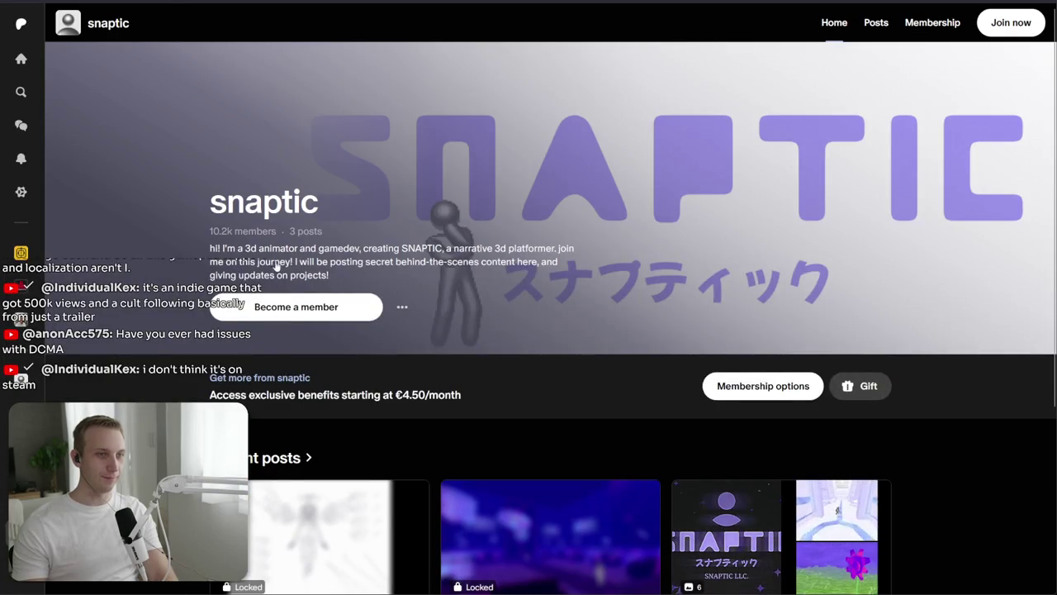
Step: Look over the three recent posts on snaptic's Patreon, then return to the YouTube trailer
{"action": "scroll", "coordinate": [215, 248], "scroll_direction": "down", "scroll_amount": 3}
{"action": "scroll", "coordinate": [243, 253], "scroll_direction": "up", "scroll_amount": 2}
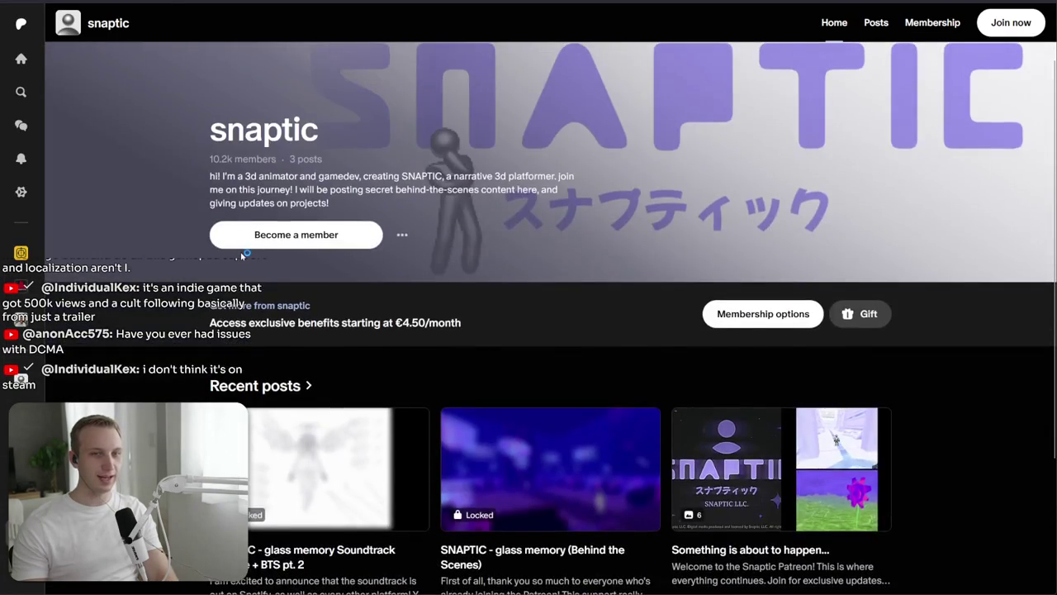
{"action": "scroll", "coordinate": [223, 247], "scroll_direction": "down", "scroll_amount": 3}
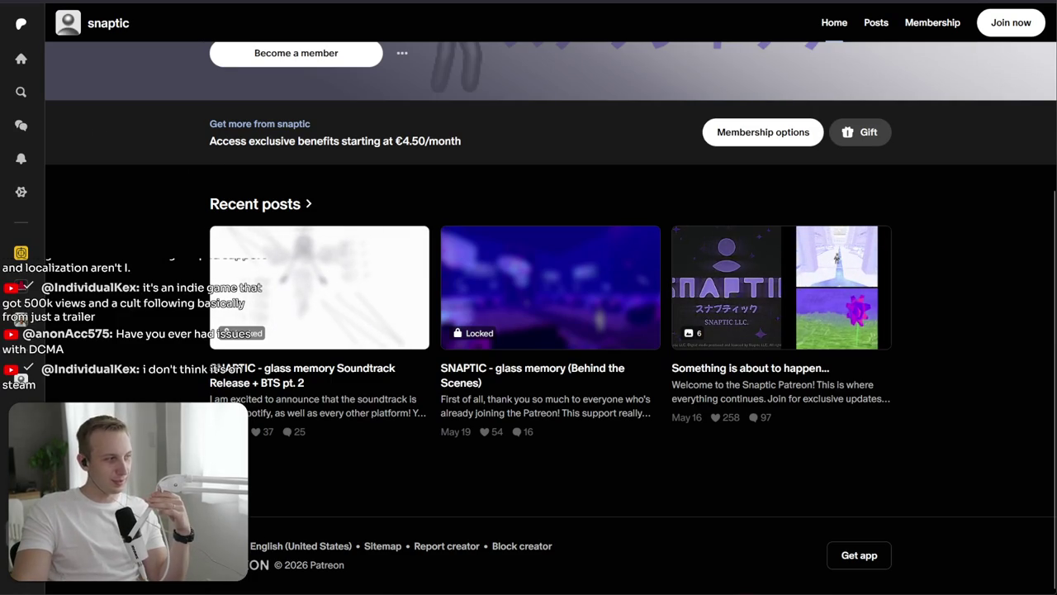
{"action": "key", "text": "ctrl+Tab"}
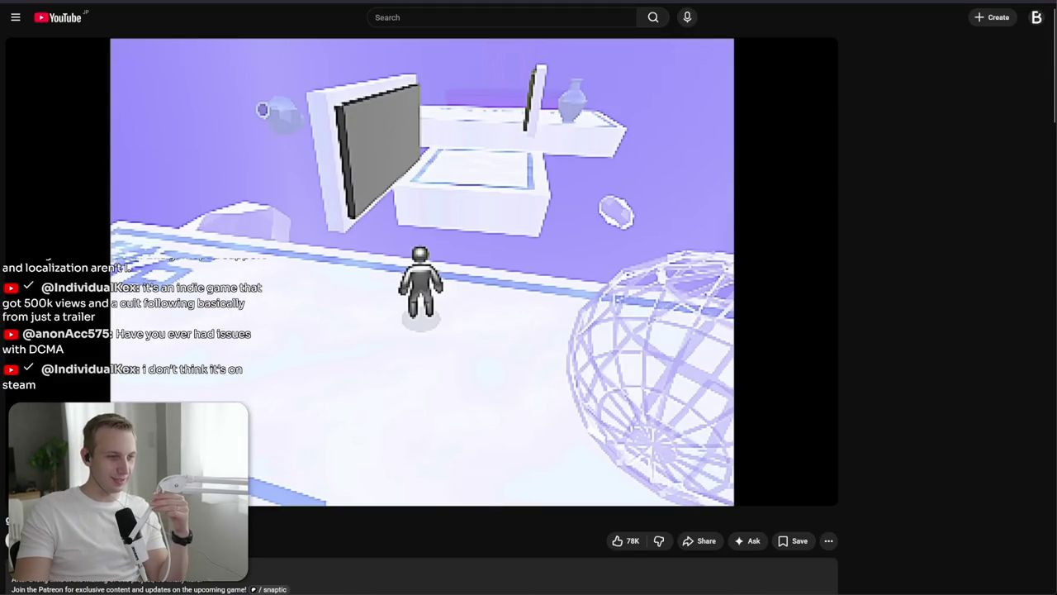
Step: Open the snaptic channel page from the video's channel name
{"action": "left_click", "coordinate": [58, 541]}
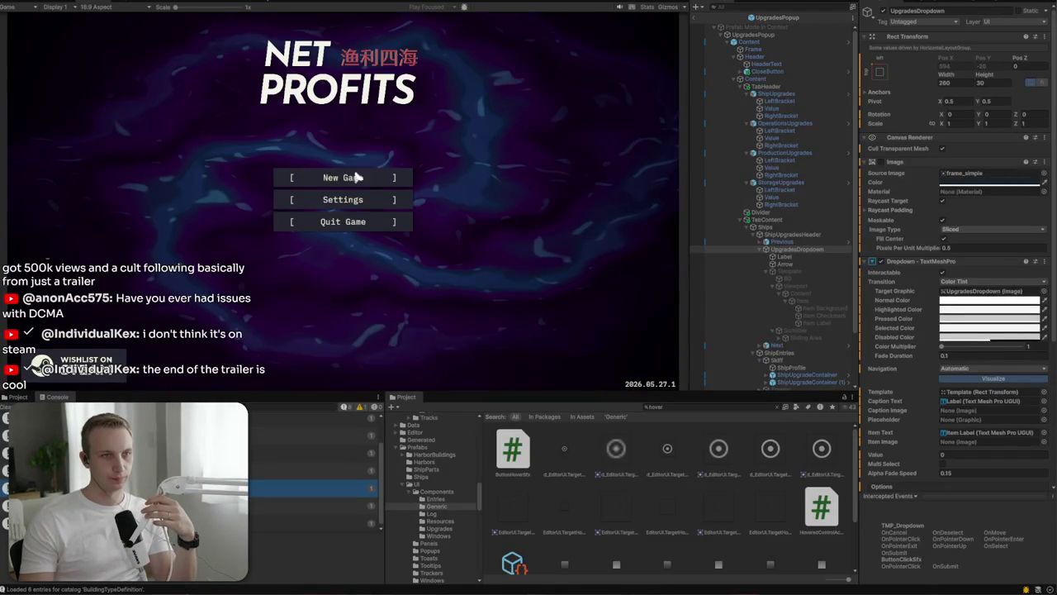
Step: Load the BiteMe Dynasty save and open the Upgrades window
{"action": "left_click", "coordinate": [353, 176]}
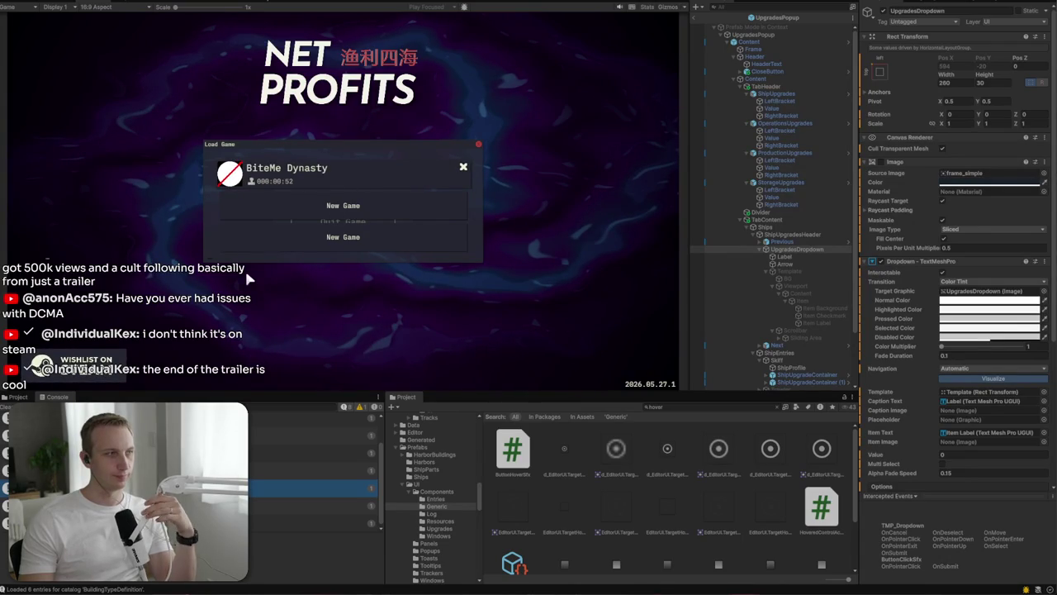
{"action": "left_click", "coordinate": [338, 170]}
{"action": "left_click", "coordinate": [565, 324]}
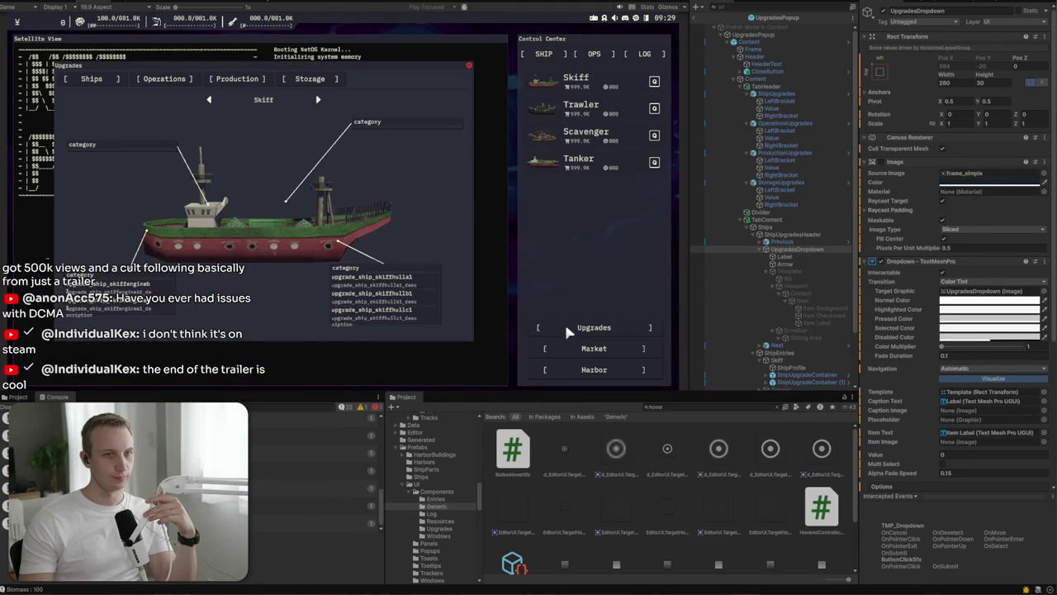
Step: Open and close the ship selector dropdown repeatedly to test its click sound
{"action": "left_click", "coordinate": [263, 100]}
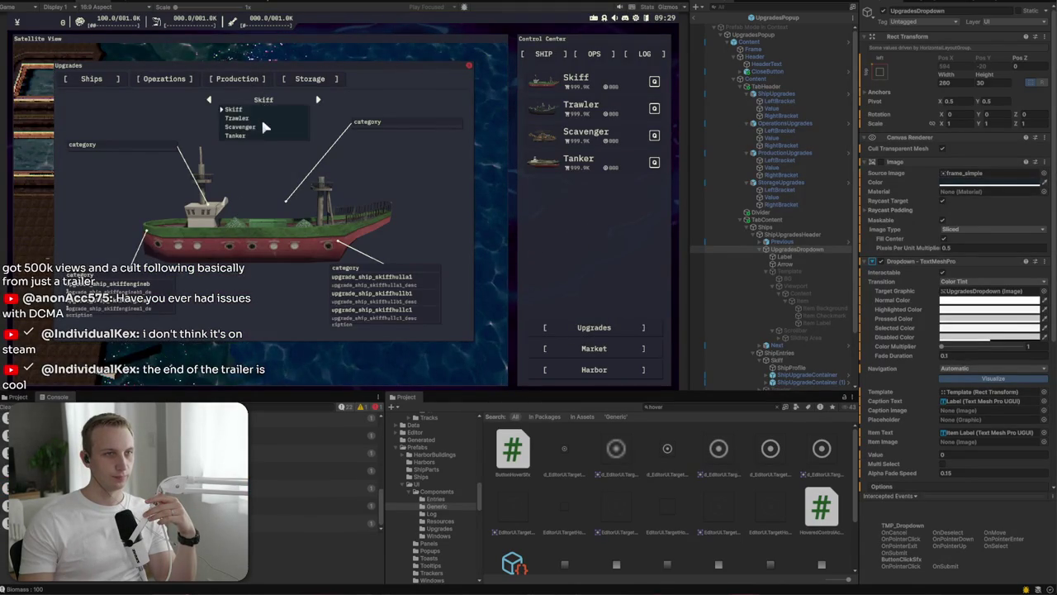
{"action": "left_click", "coordinate": [267, 132]}
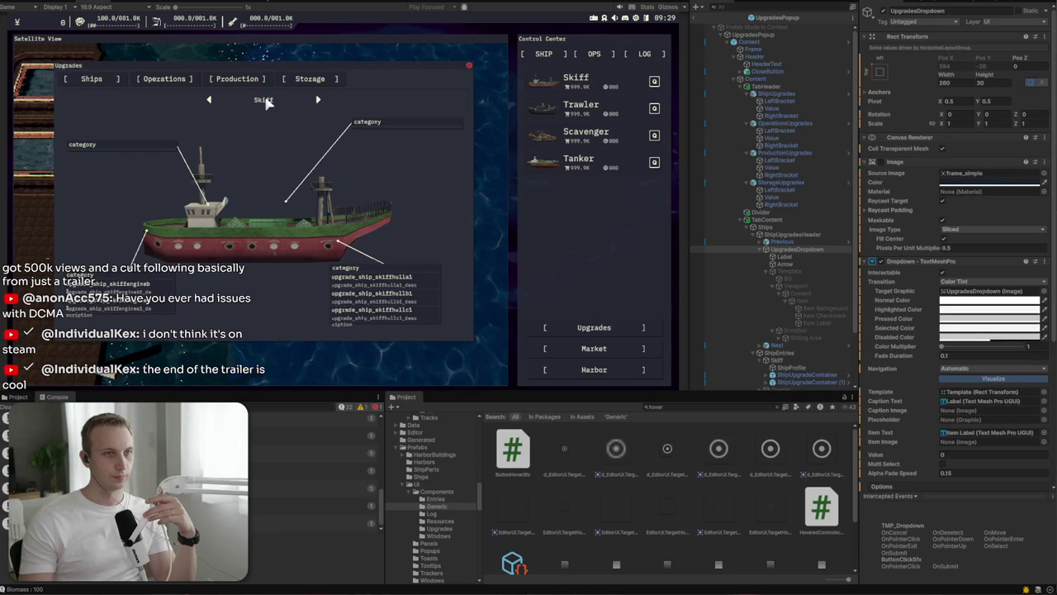
{"action": "left_click", "coordinate": [266, 100]}
{"action": "left_click", "coordinate": [267, 100]}
{"action": "left_click", "coordinate": [267, 99]}
{"action": "left_click", "coordinate": [266, 138]}
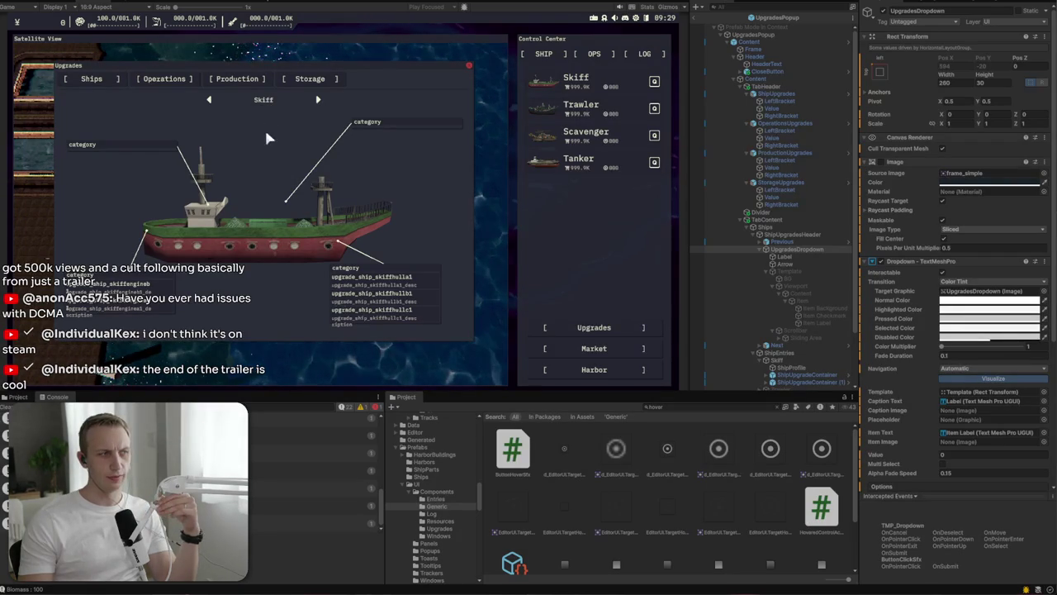
{"action": "left_click", "coordinate": [264, 100]}
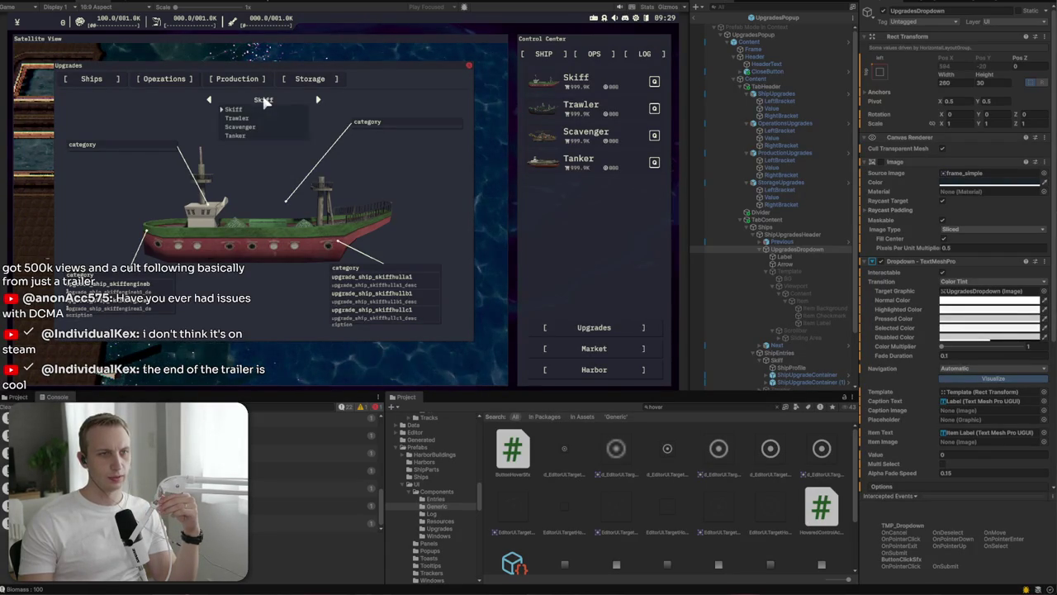
{"action": "left_click", "coordinate": [264, 100]}
{"action": "left_click", "coordinate": [264, 100]}
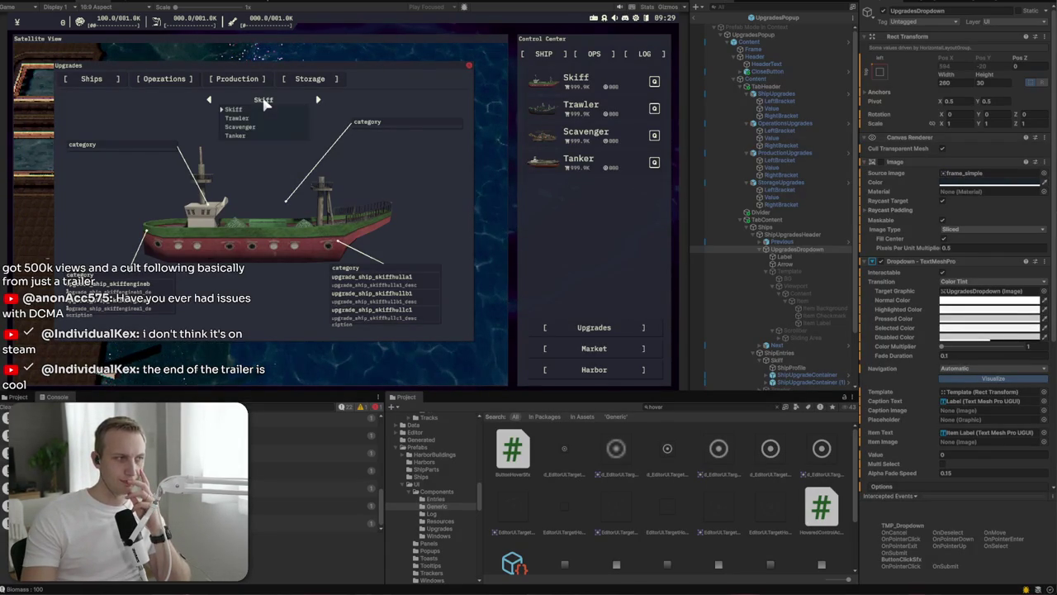
{"action": "left_click", "coordinate": [267, 101]}
{"action": "left_click", "coordinate": [267, 102]}
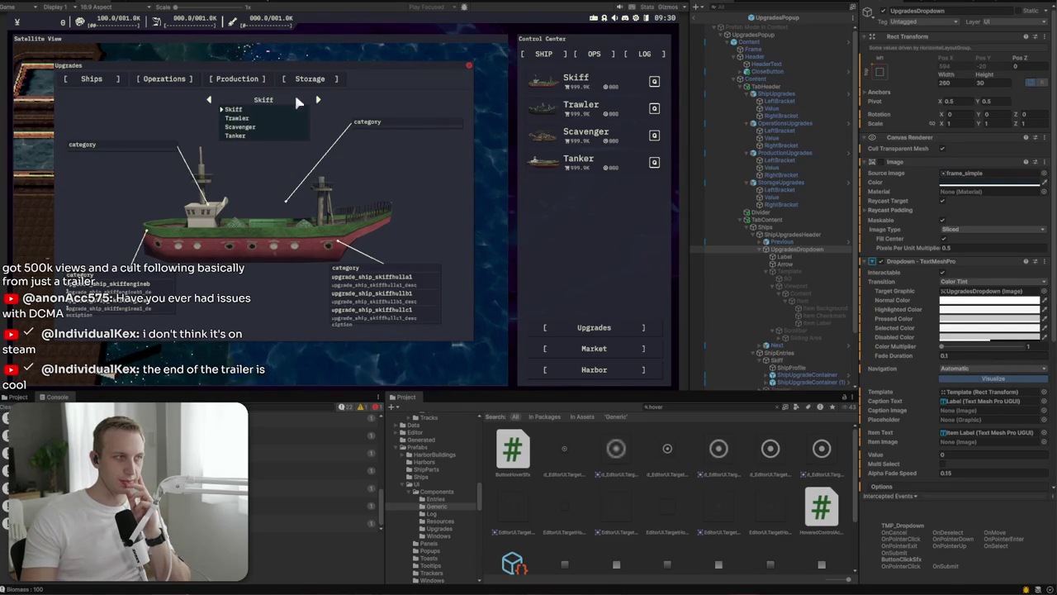
{"action": "left_click", "coordinate": [316, 96]}
Step: Step through every ship with the next arrow, wrapping back around past the Skiff
{"action": "left_click", "coordinate": [317, 97]}
{"action": "left_click", "coordinate": [318, 97]}
{"action": "left_click", "coordinate": [317, 97]}
{"action": "left_click", "coordinate": [320, 101]}
{"action": "left_click", "coordinate": [320, 101]}
{"action": "left_click", "coordinate": [321, 101]}
{"action": "left_click", "coordinate": [321, 100]}
Step: Pick the Scavenger from the ship dropdown list
{"action": "left_click", "coordinate": [290, 99]}
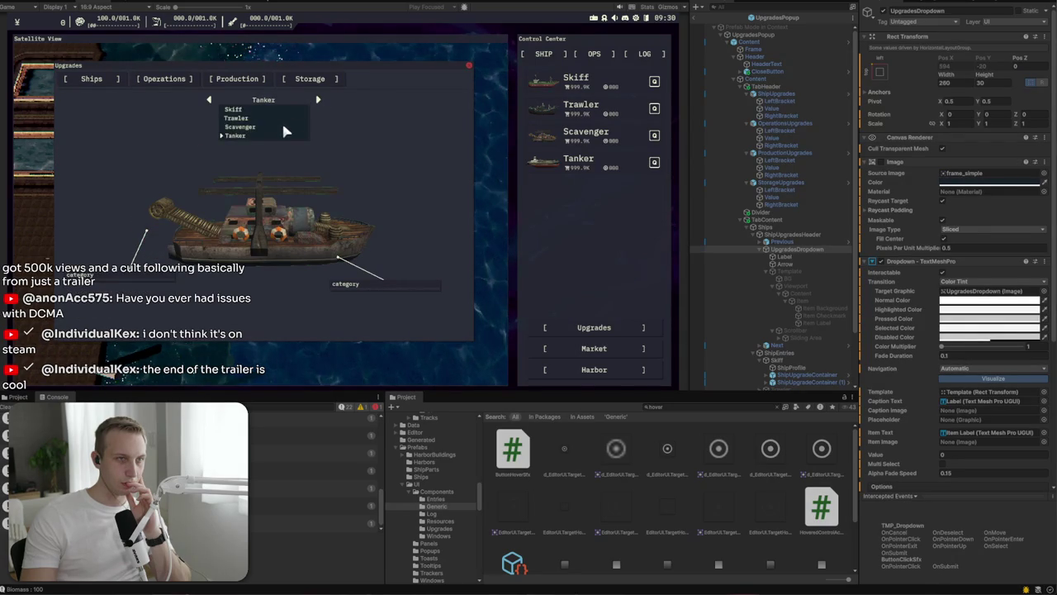
{"action": "left_click", "coordinate": [282, 103]}
{"action": "left_click", "coordinate": [284, 101]}
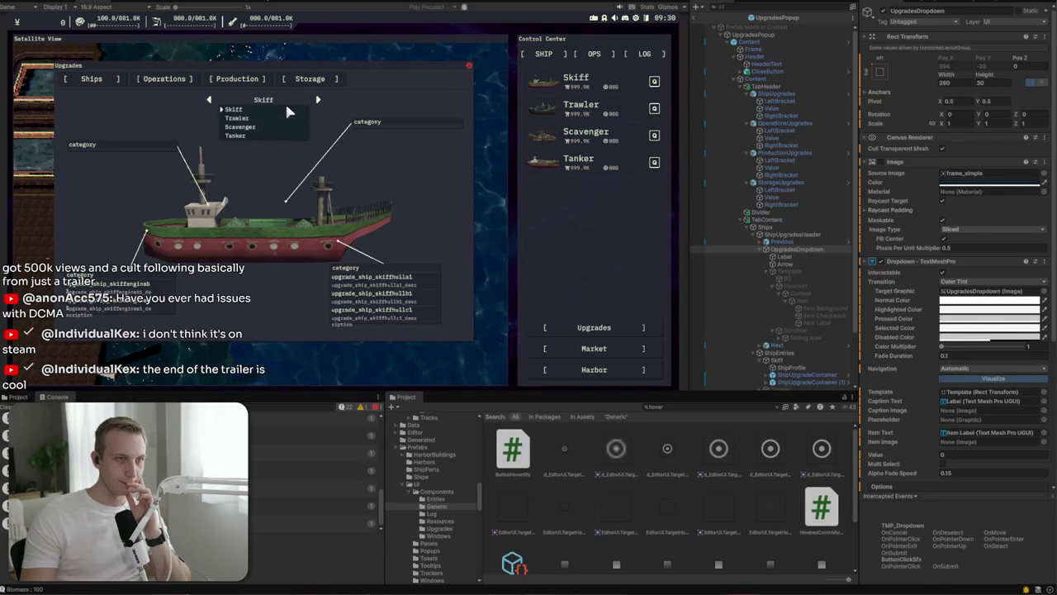
{"action": "left_click", "coordinate": [285, 125]}
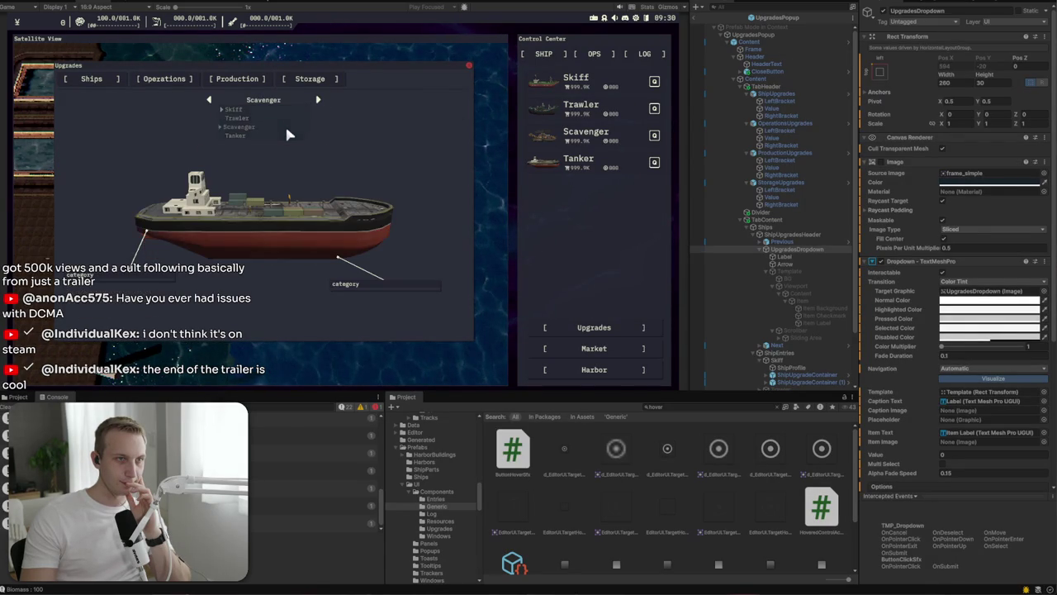
Step: Switch to the Operations upgrades category and back to Ships, then close the Upgrades window
{"action": "left_click", "coordinate": [312, 79]}
{"action": "left_click", "coordinate": [164, 78]}
{"action": "left_click", "coordinate": [100, 79]}
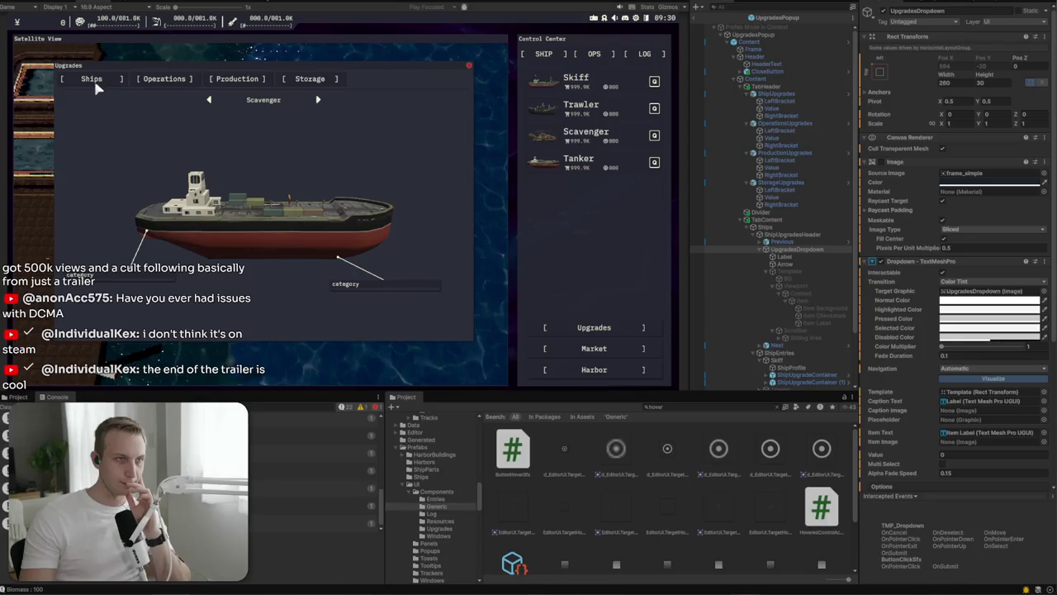
{"action": "left_click", "coordinate": [469, 65]}
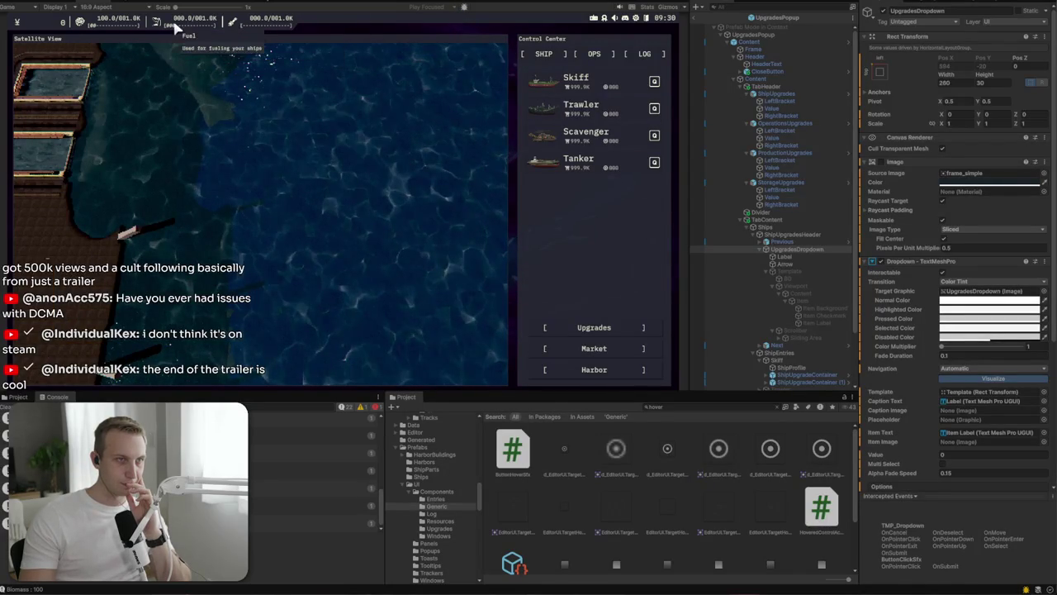
{"action": "left_click", "coordinate": [602, 348]}
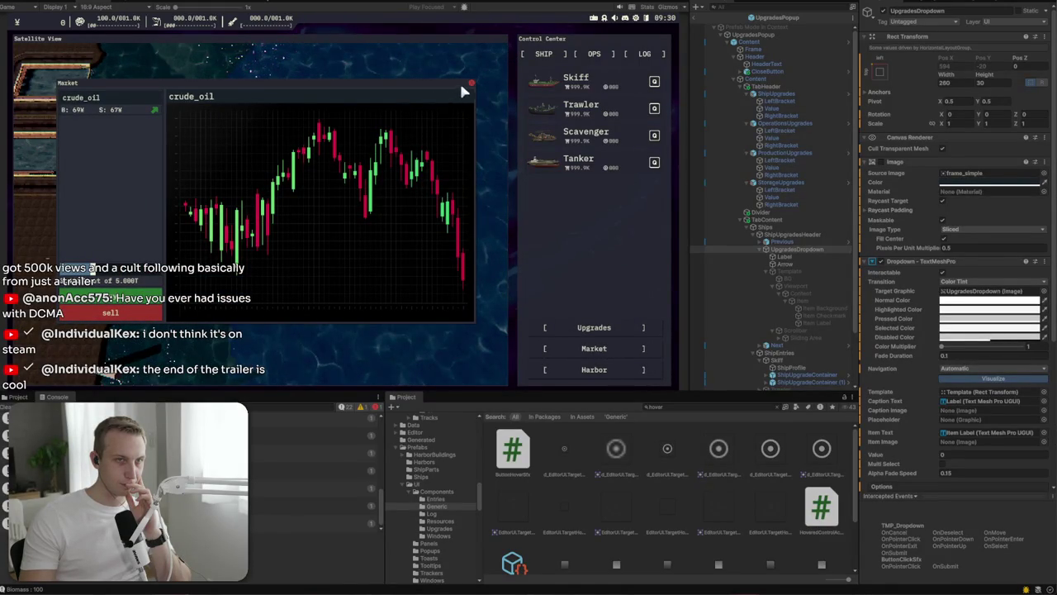
{"action": "mouse_move", "coordinate": [472, 85]}
{"action": "left_mouse_down"}
{"action": "mouse_move", "coordinate": [483, 147]}
{"action": "mouse_move", "coordinate": [476, 94]}
{"action": "left_mouse_up"}
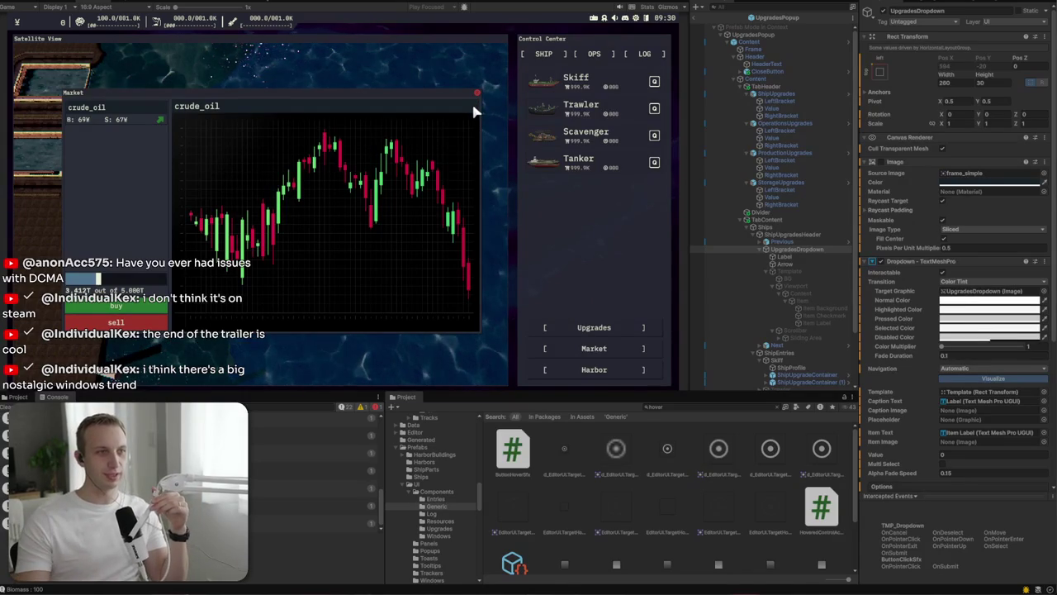
{"action": "left_click", "coordinate": [475, 96]}
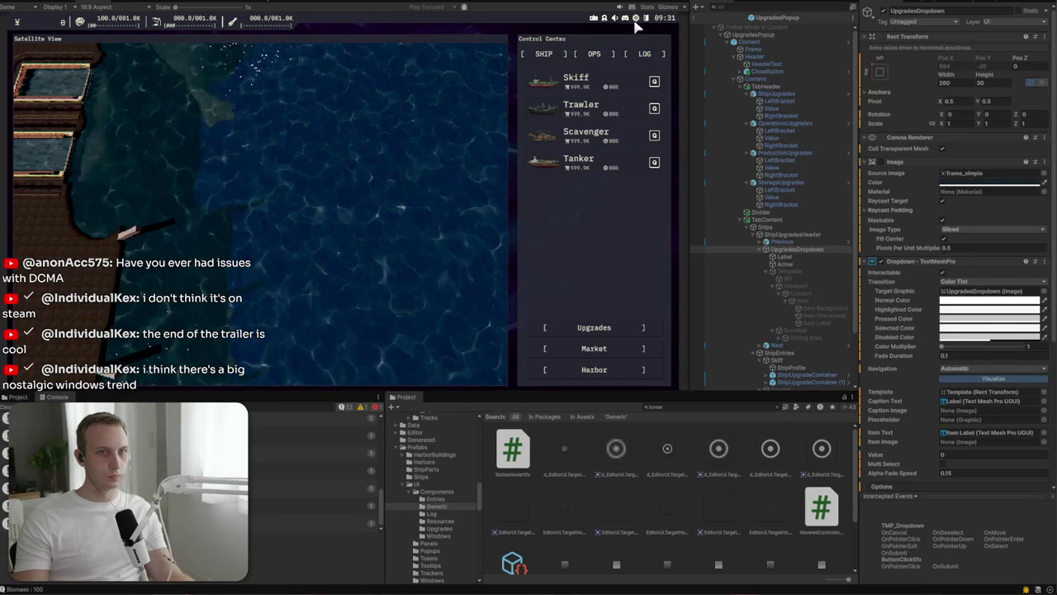
Step: Confirm return to the main menu, browse the Game, Sound and Credits settings, close Settings, then stop Play mode
{"action": "left_click", "coordinate": [648, 18]}
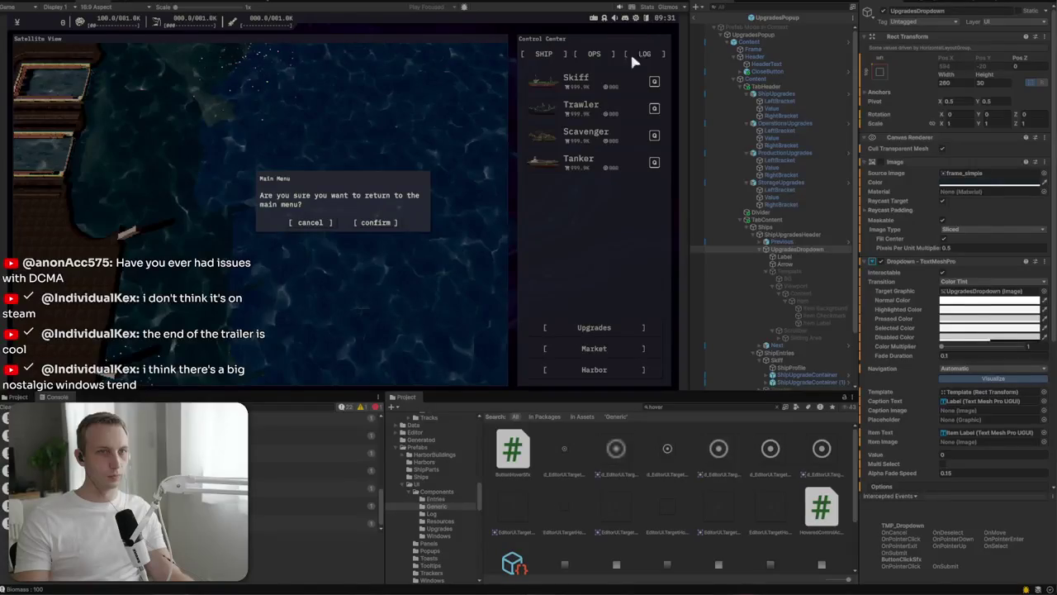
{"action": "left_click", "coordinate": [362, 222]}
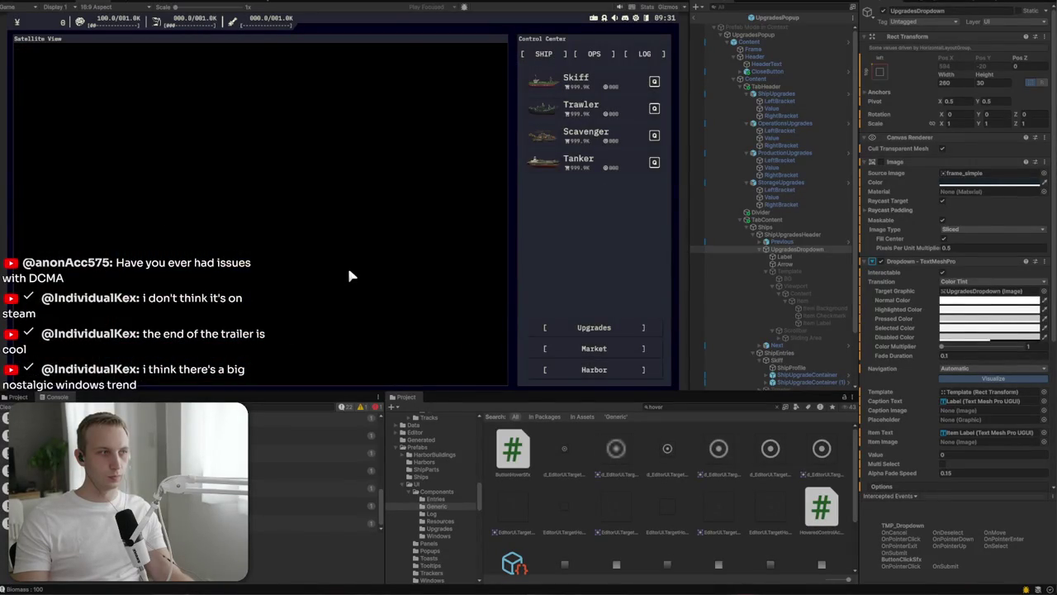
{"action": "left_click", "coordinate": [389, 200]}
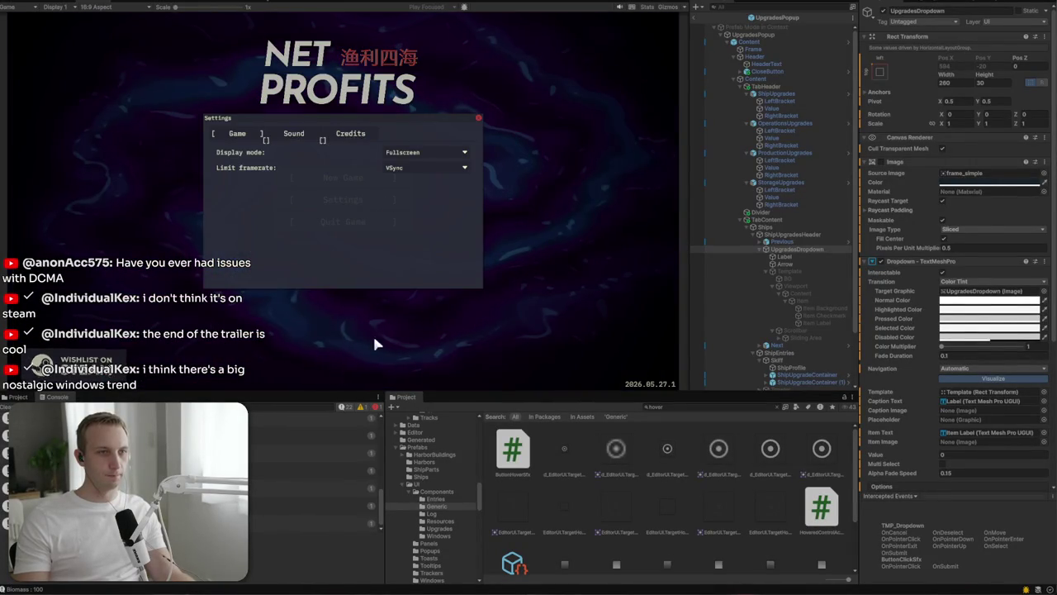
{"action": "left_click", "coordinate": [283, 138]}
{"action": "left_click", "coordinate": [354, 135]}
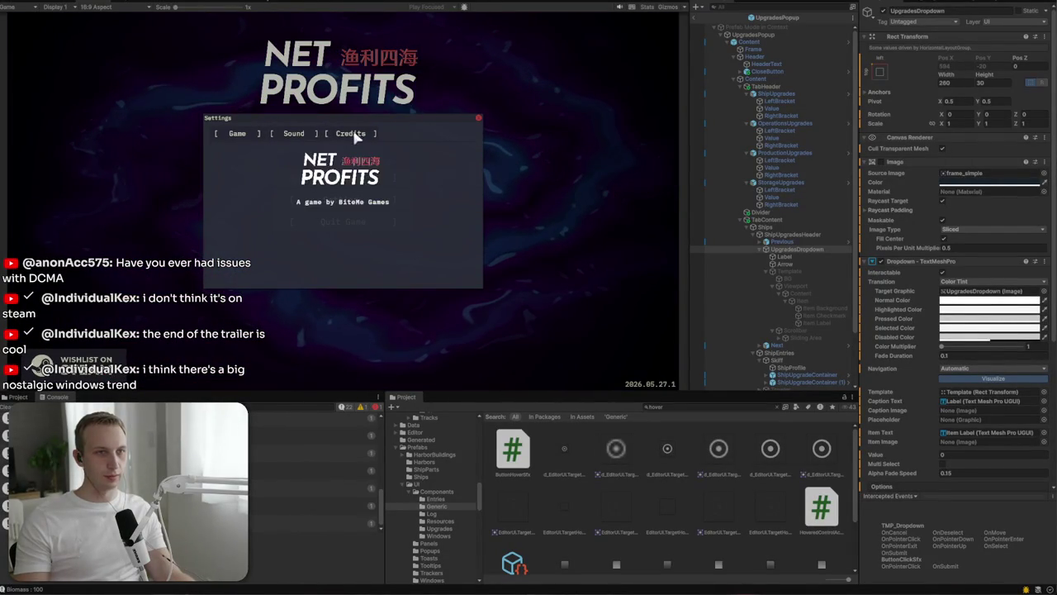
{"action": "left_click", "coordinate": [257, 136]}
{"action": "left_click", "coordinate": [479, 118]}
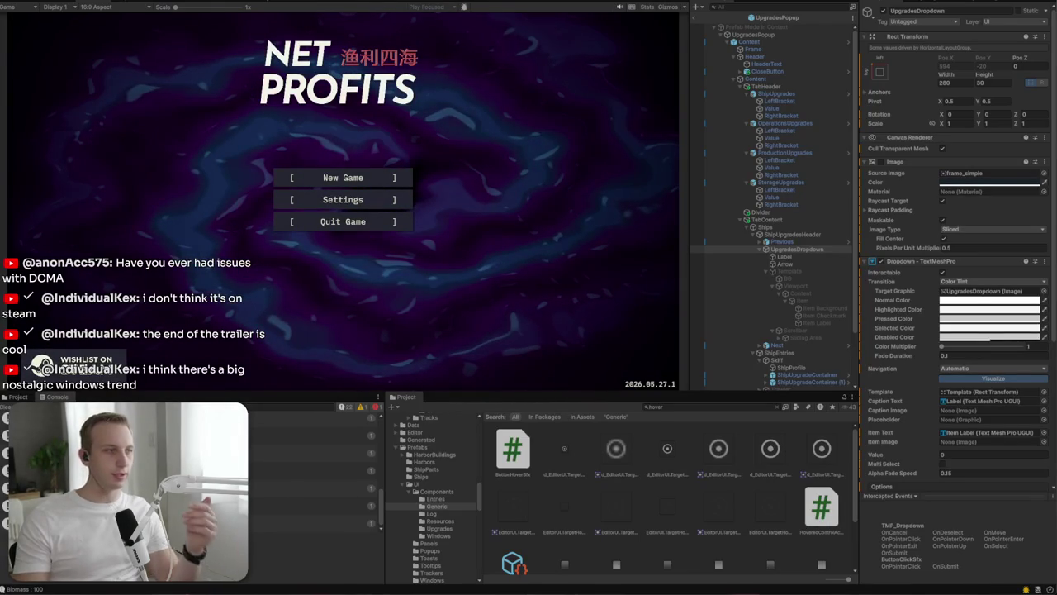
{"action": "left_click", "coordinate": [462, 6]}
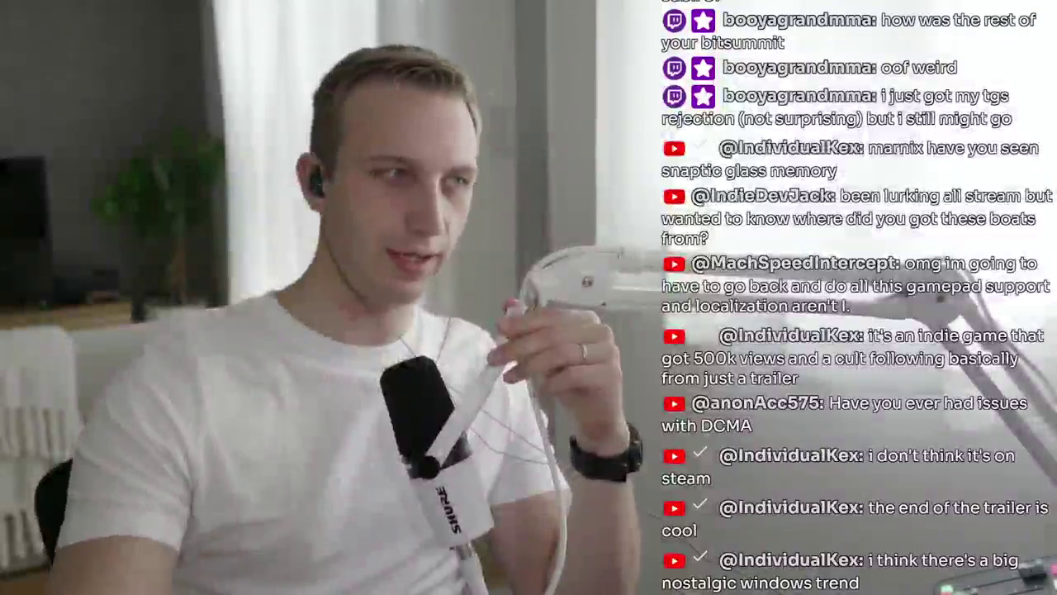